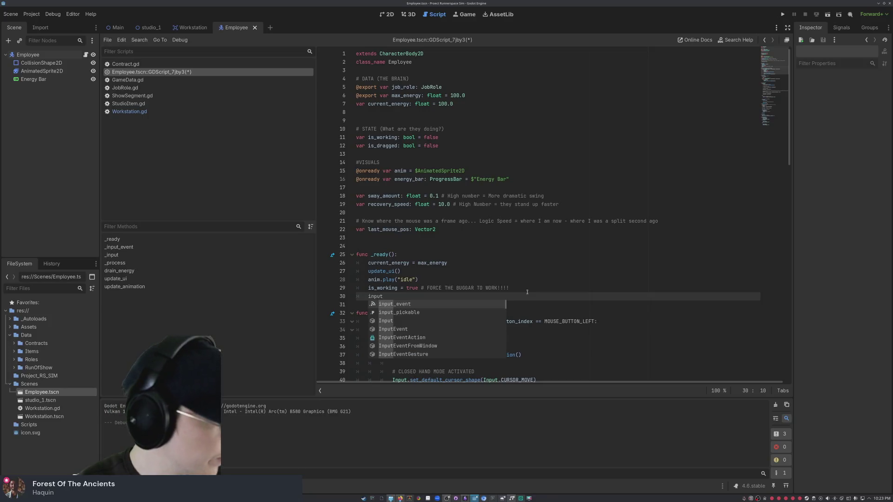
Set input_pickable = true in _ready, commented '# double checks box is checked', and begin the next line.
{"action": "type", "text": "_picka"}
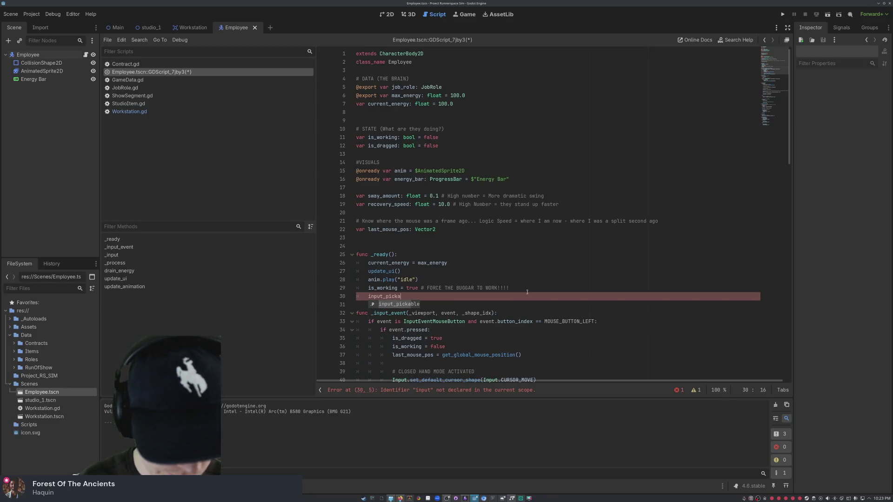
{"action": "key", "text": "Return"}
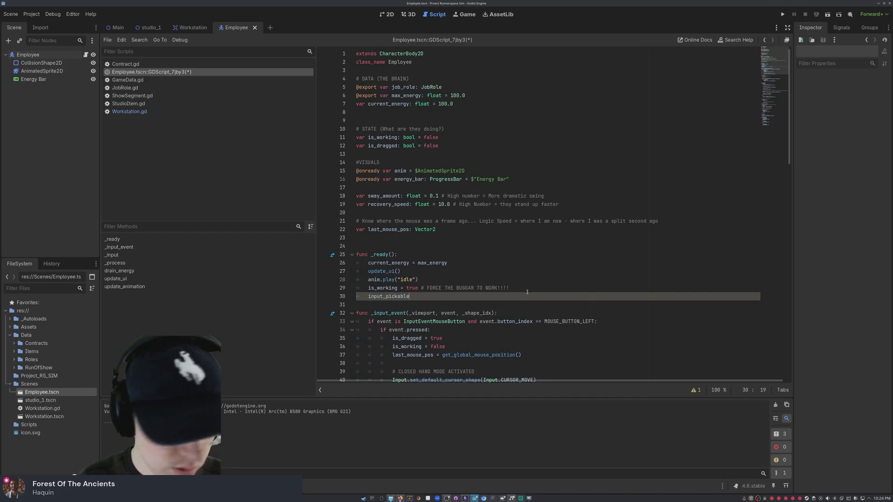
{"action": "key", "text": "BackSpace"}
{"action": "key", "text": "BackSpace"}
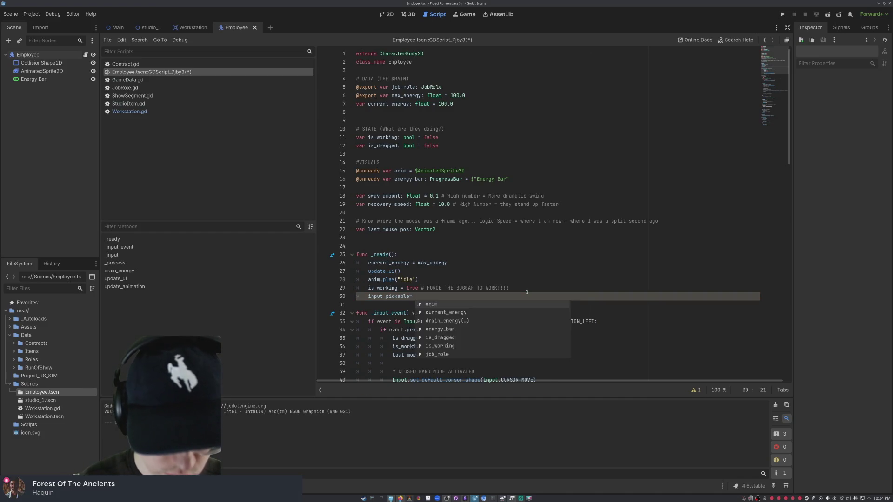
{"action": "type", "text": "true "}
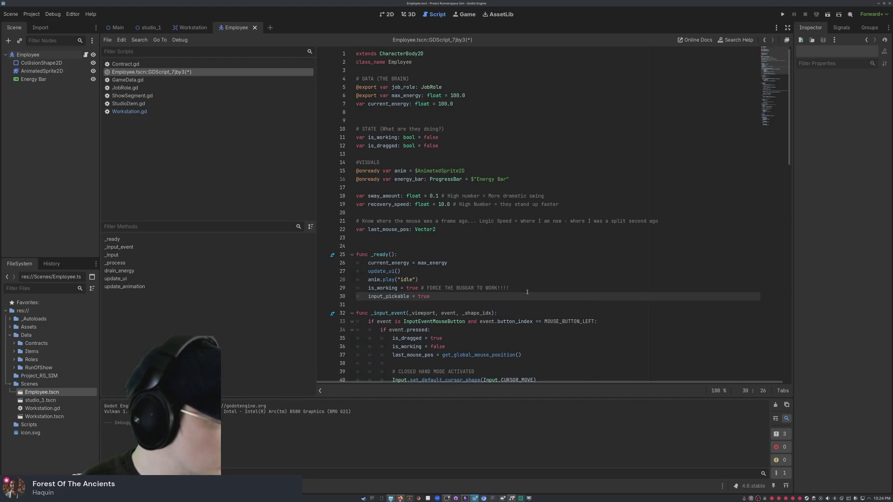
{"action": "type", "text": "# double check"}
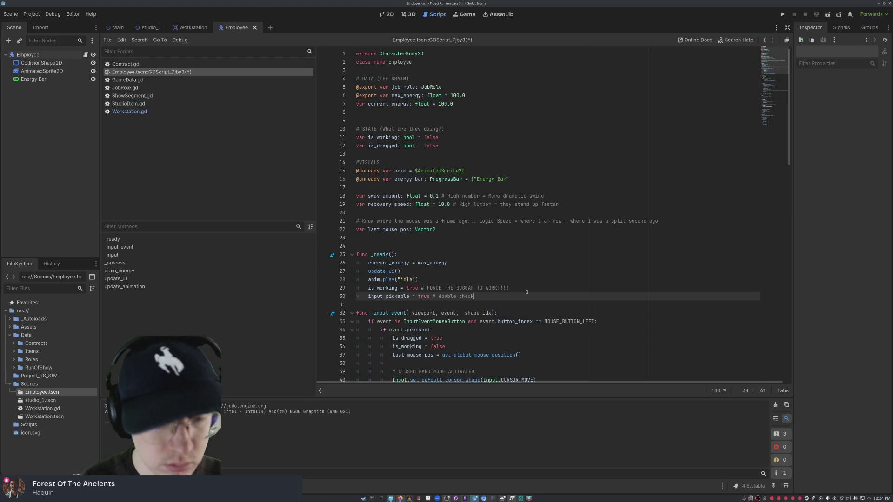
{"action": "type", "text": "s box is c"}
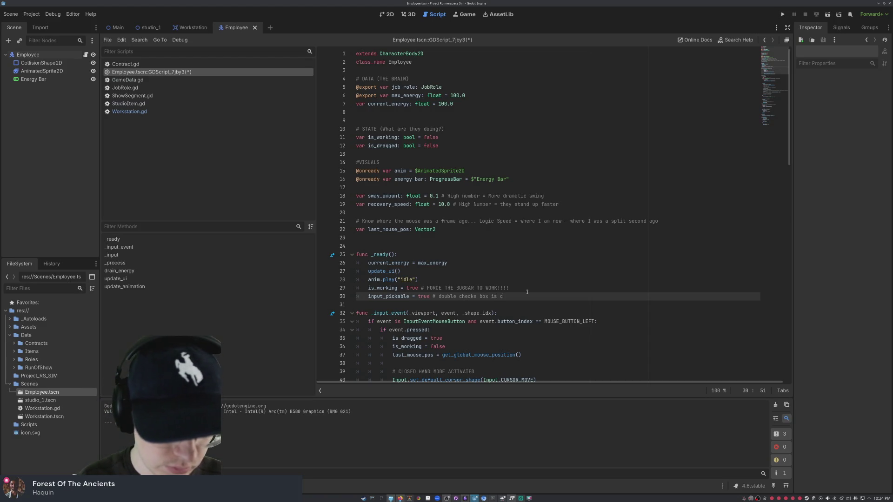
{"action": "type", "text": "hecked"}
{"action": "key", "text": "Return"}
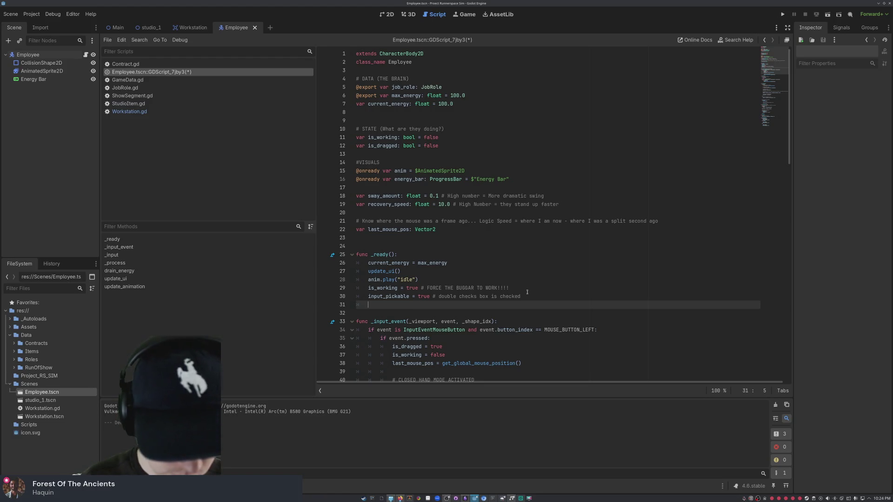
{"action": "type", "text": "ouse_ent"}
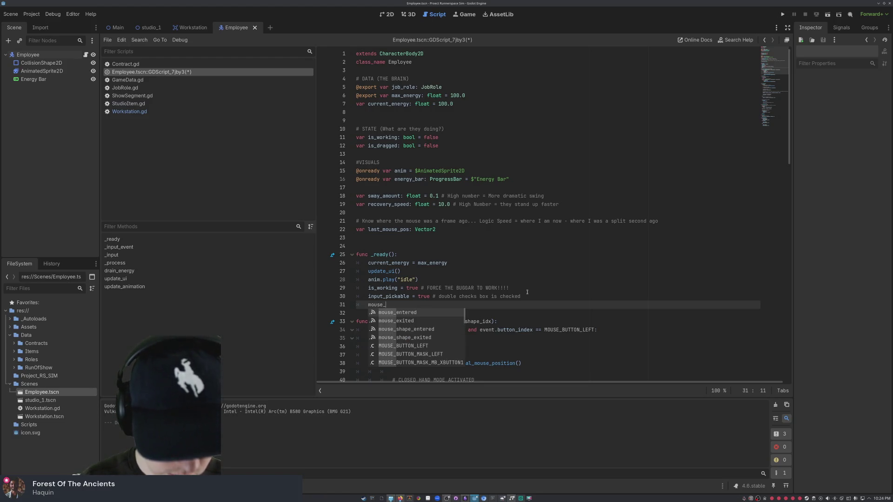
{"action": "type", "text": "ered"}
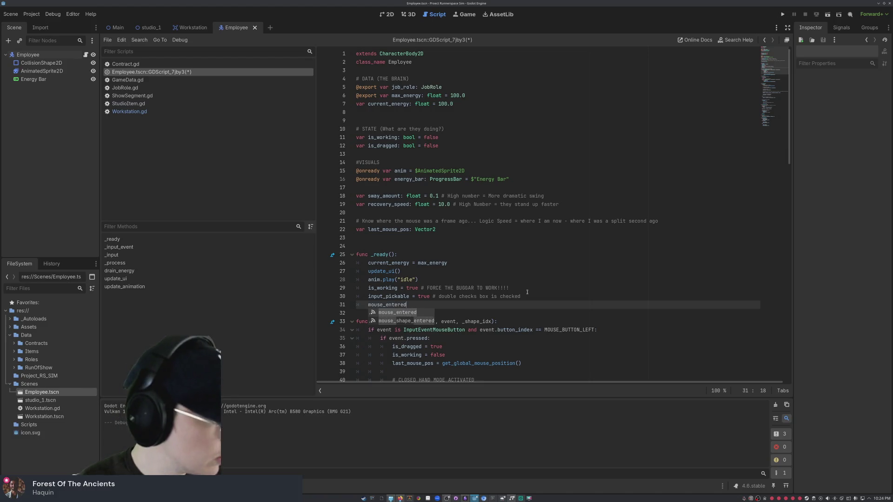
{"action": "type", "text": ".connect"}
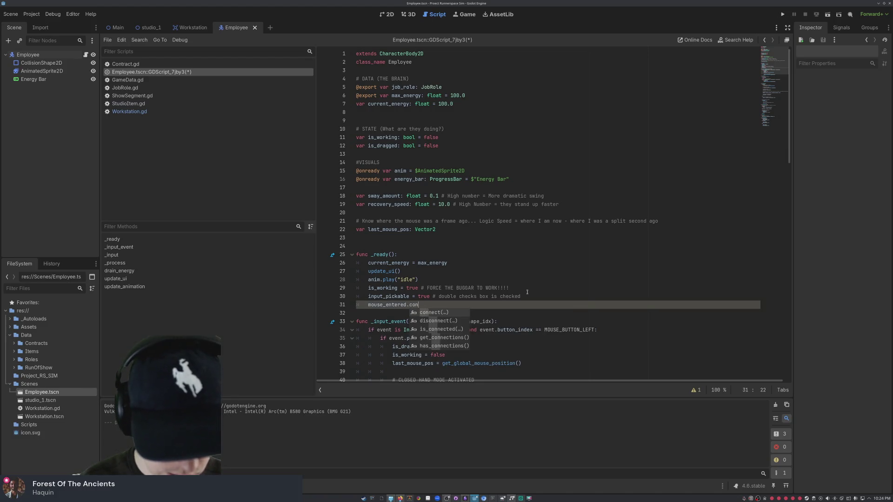
{"action": "type", "text": "("}
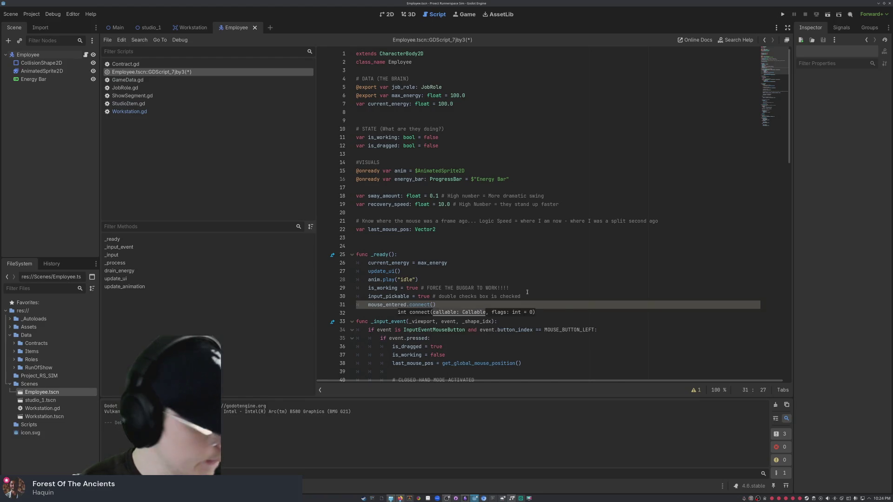
{"action": "type", "text": "_on_mous"}
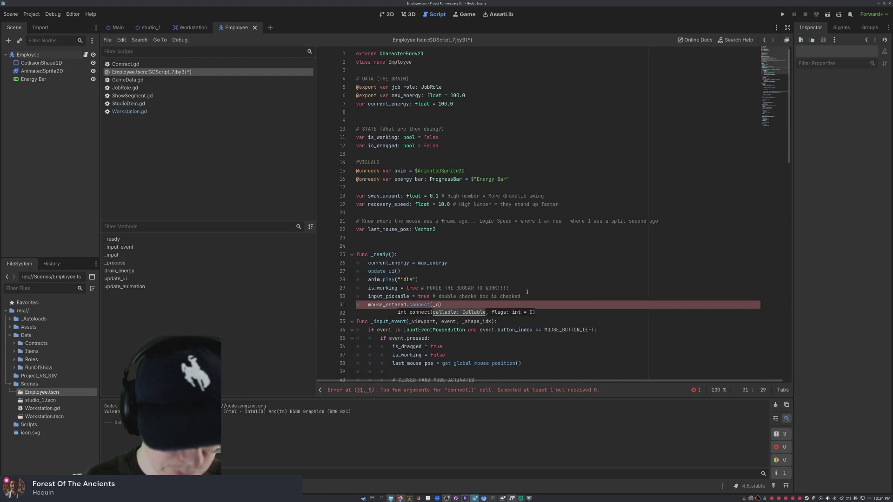
{"action": "type", "text": "e_eb"}
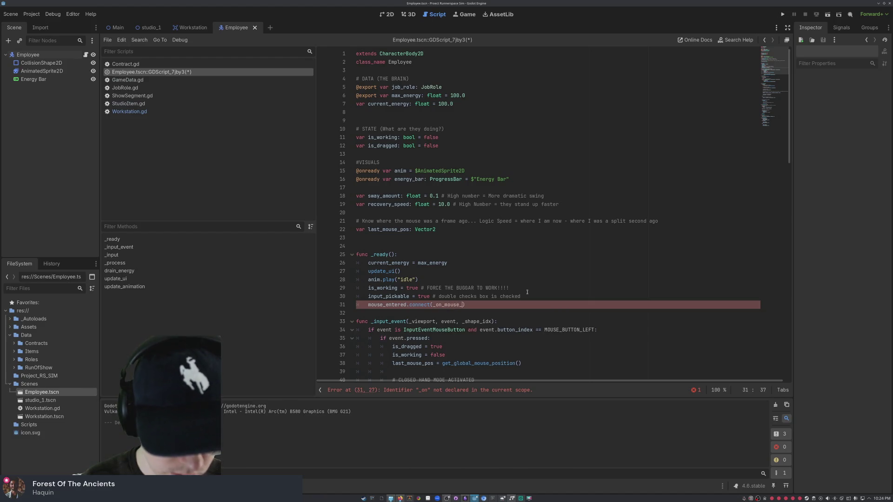
{"action": "type", "text": "tered"}
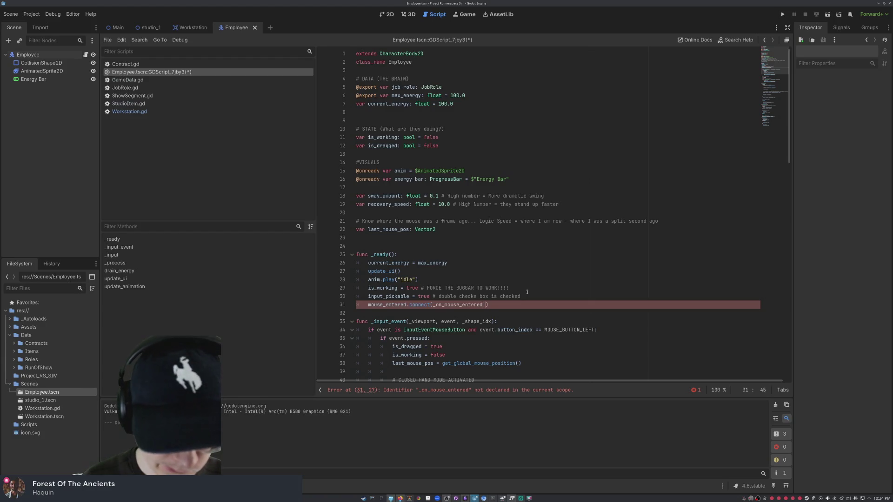
Close the mouse_entered.connect(_on_mouse_entered) call and add the comment '#listen for hover'.
{"action": "key", "text": "BackSpace"}
{"action": "key", "text": "BackSpace"}
{"action": "type", "text": ") #"}
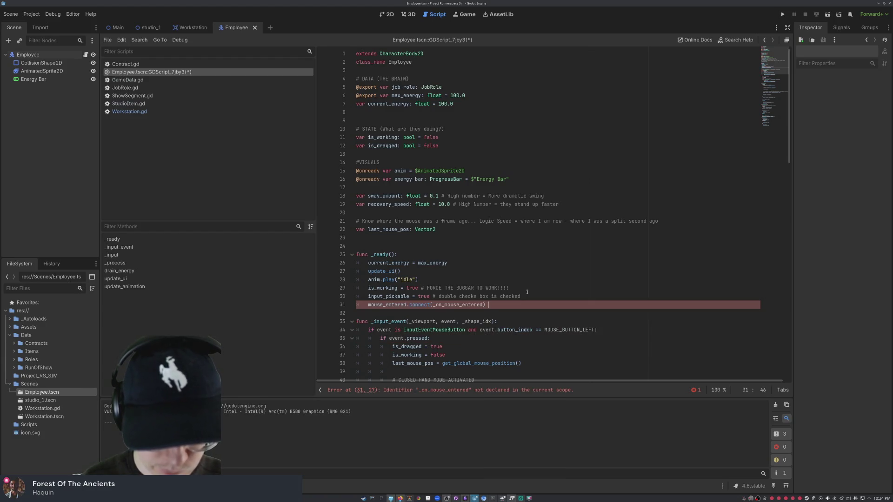
{"action": "type", "text": "listen for h"}
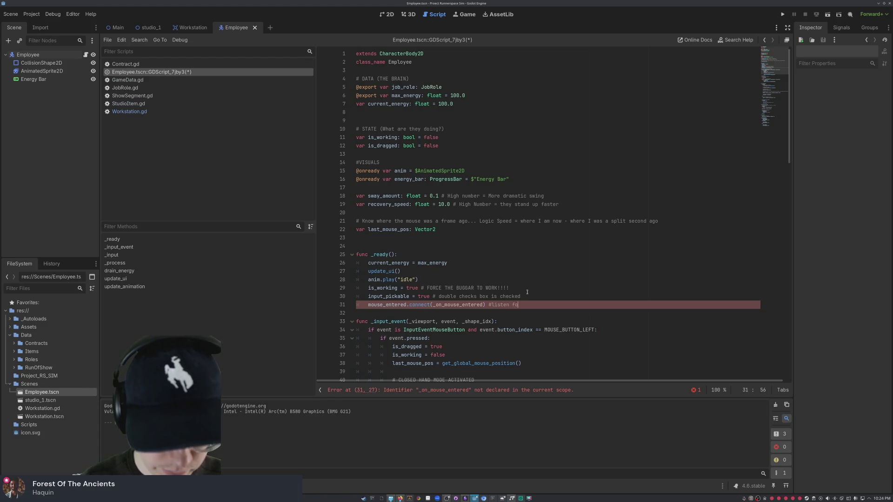
{"action": "type", "text": "over"}
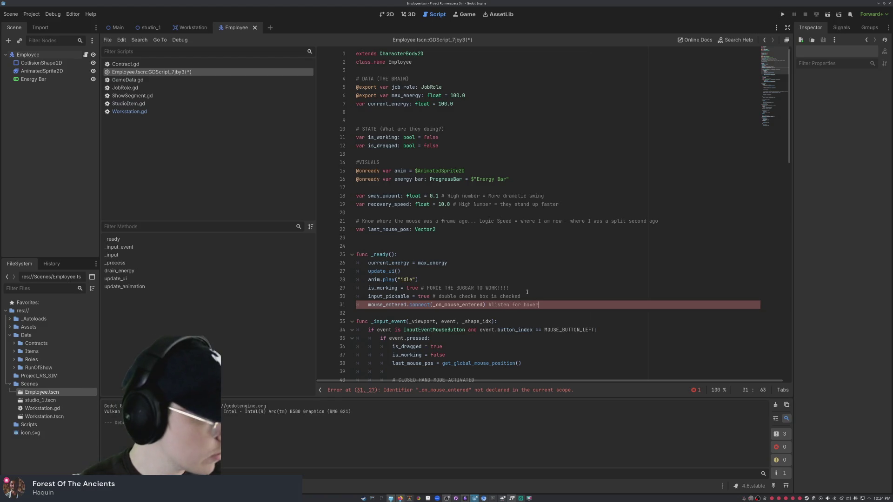
{"action": "key", "text": "Return"}
Write mouse_exited.connect(_on_mouse_exited) on line 32, correcting the typos.
{"action": "type", "text": "mouse"}
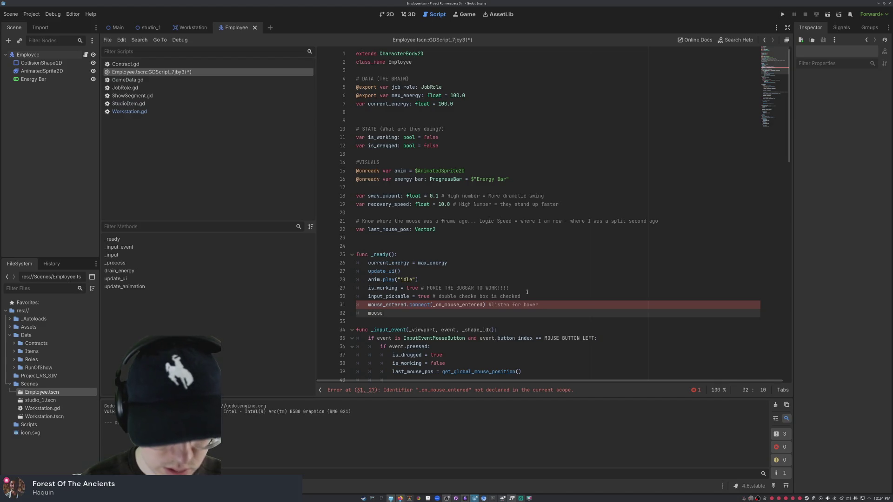
{"action": "type", "text": "_eci"}
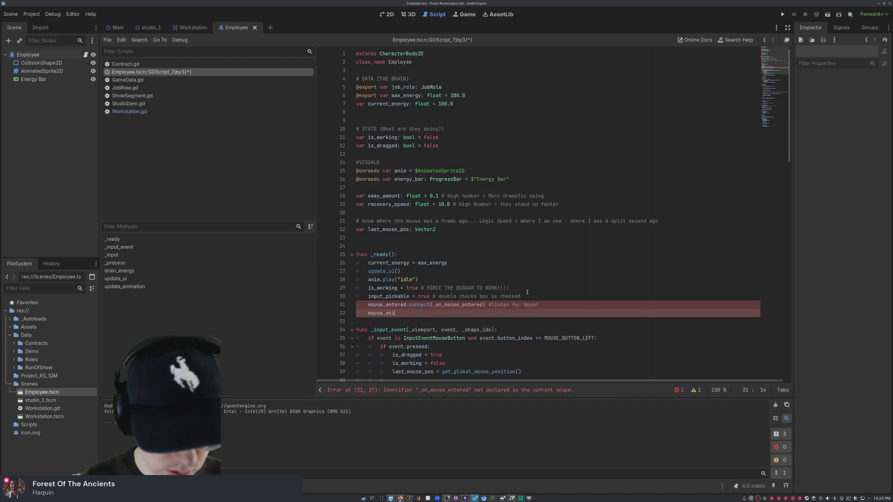
{"action": "key", "text": "BackSpace"}
{"action": "key", "text": "BackSpace"}
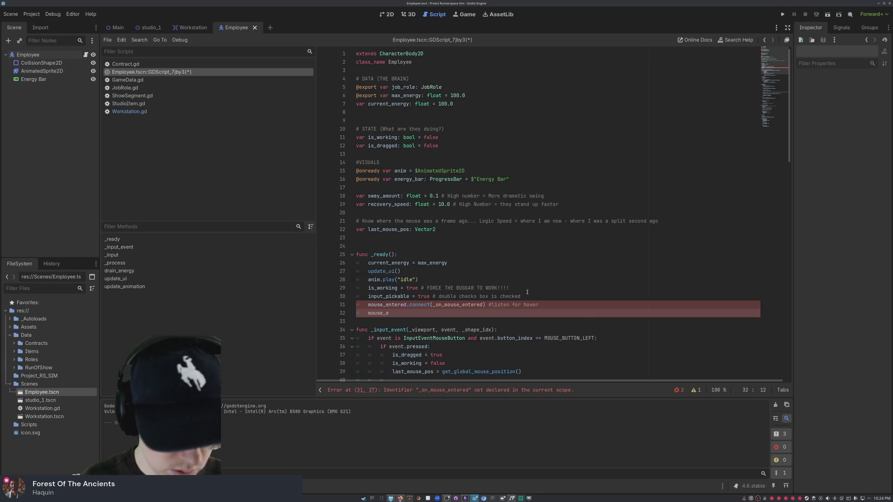
{"action": "type", "text": "xited"}
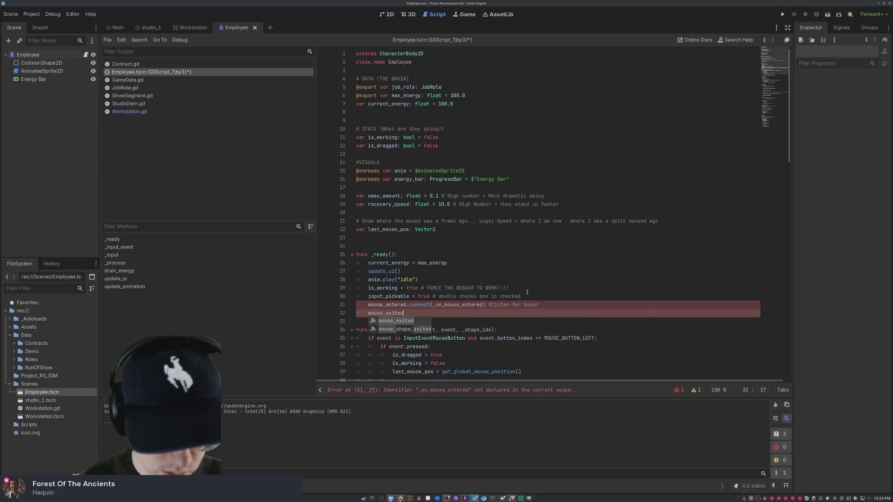
{"action": "type", "text": ".connecyt"}
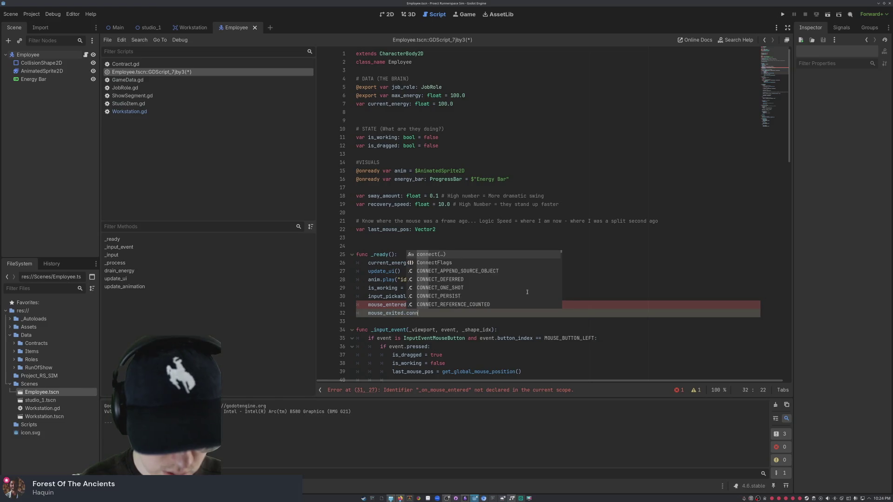
{"action": "key", "text": "BackSpace"}
{"action": "key", "text": "BackSpace"}
{"action": "type", "text": "t("}
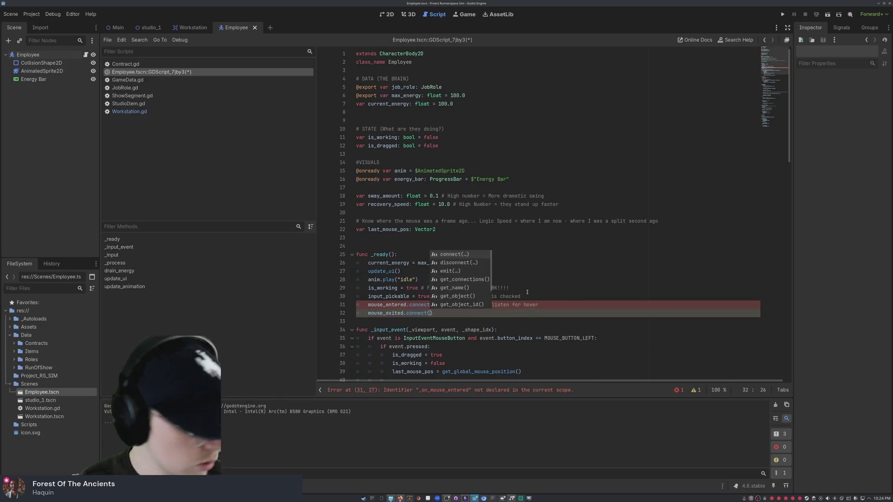
{"action": "key", "text": "Return"}
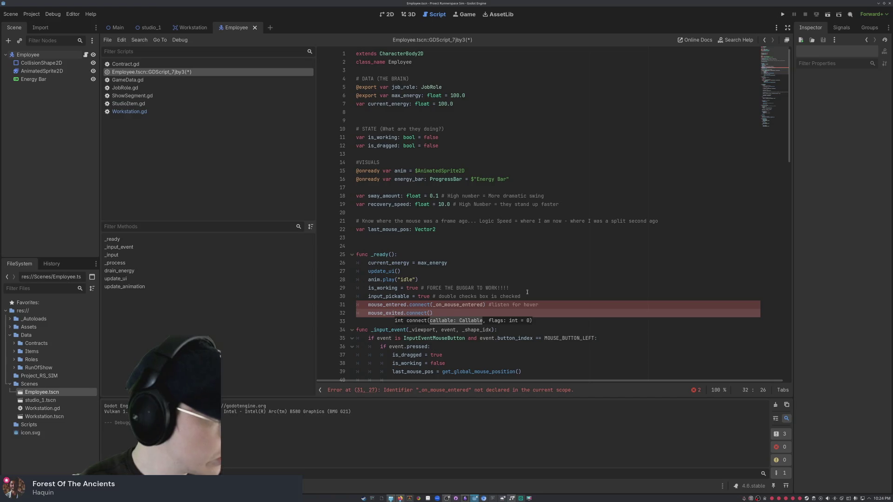
{"action": "type", "text": "on_mouse"}
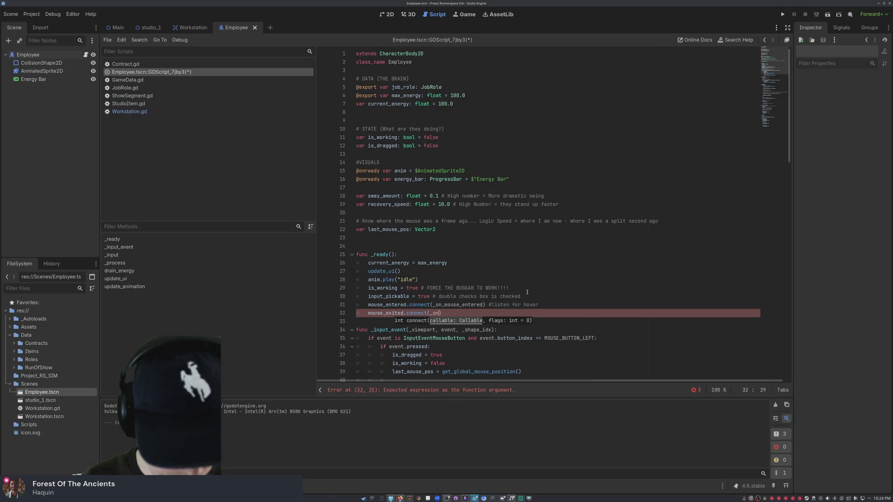
{"action": "key", "text": "BackSpace"}
{"action": "key", "text": "BackSpace"}
{"action": "key", "text": "BackSpace"}
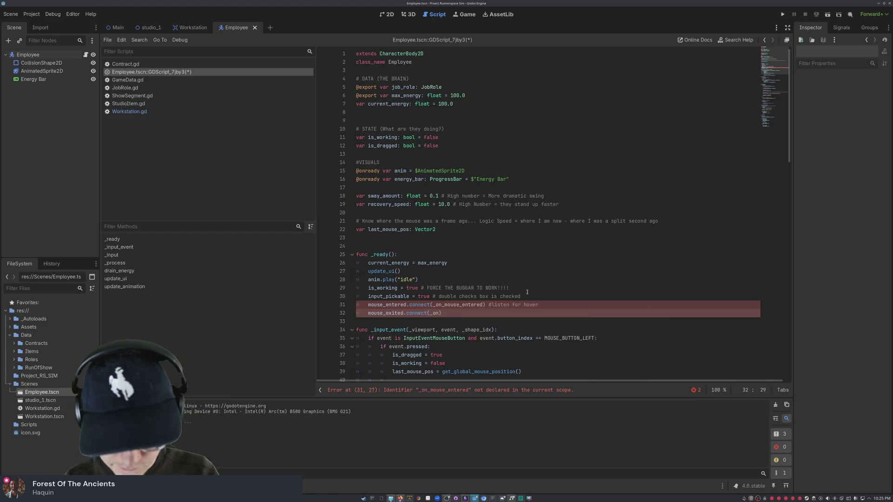
{"action": "key", "text": "BackSpace"}
{"action": "key", "text": "BackSpace"}
{"action": "key", "text": "BackSpace"}
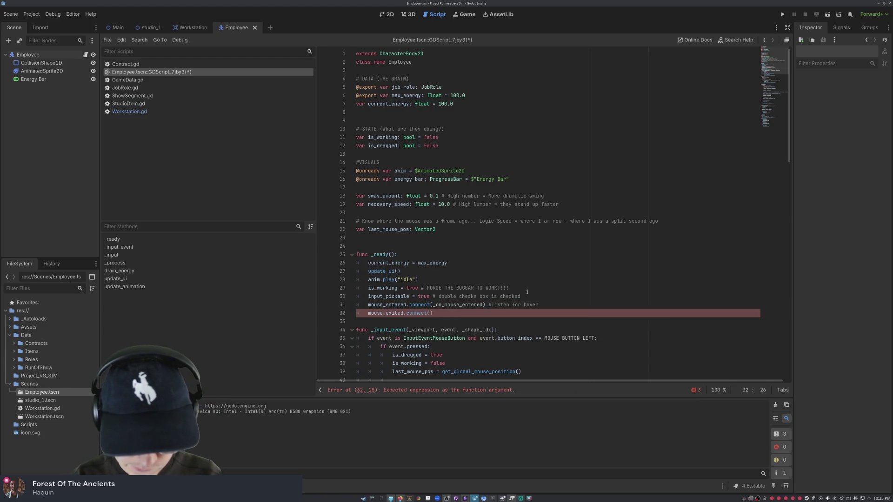
{"action": "type", "text": "on"}
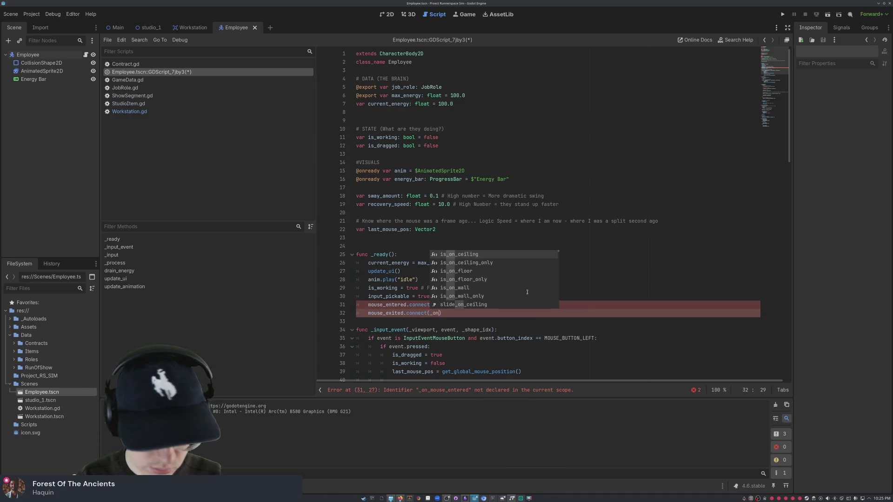
{"action": "type", "text": "_mouse"}
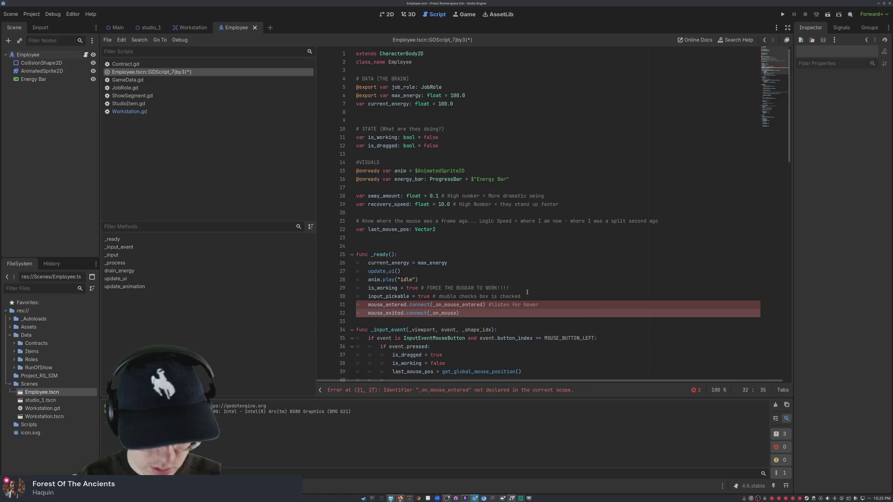
{"action": "type", "text": "_exited"}
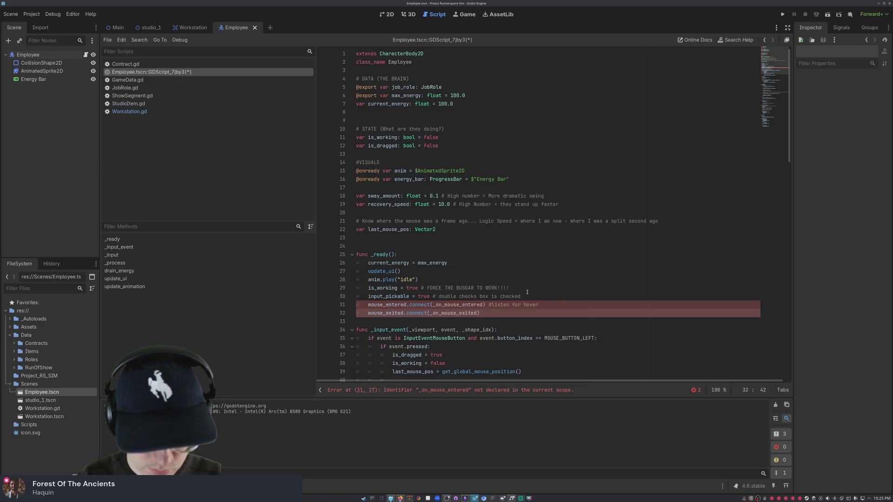
Start the trailing comment 'Listen for leaving' after the mouse_exited connection.
{"action": "key", "text": "End"}
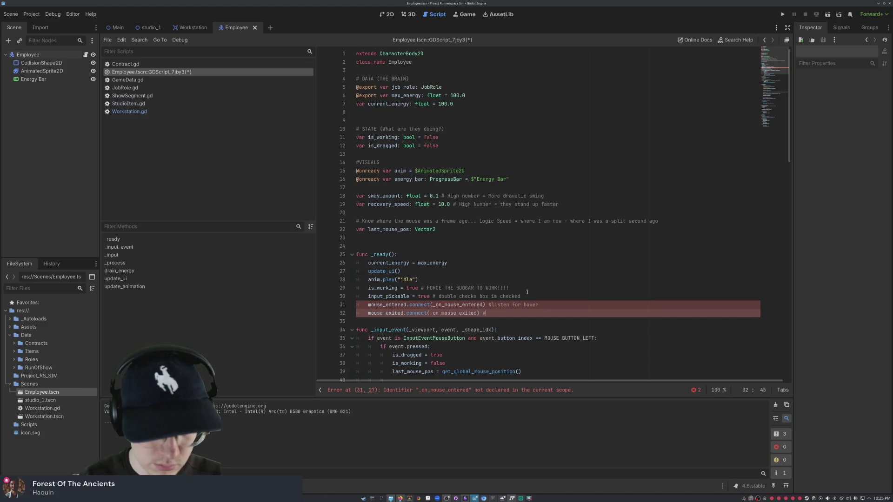
{"action": "type", "text": "List"}
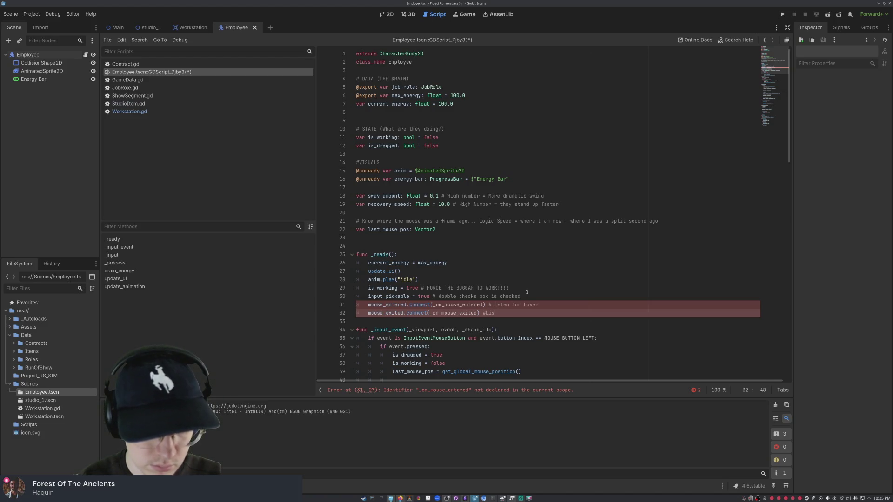
{"action": "type", "text": "ten fo"}
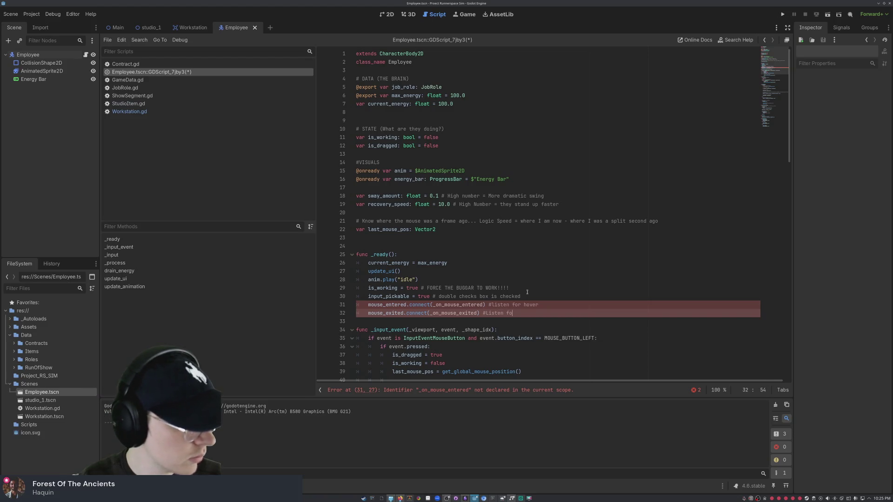
{"action": "type", "text": "leav"}
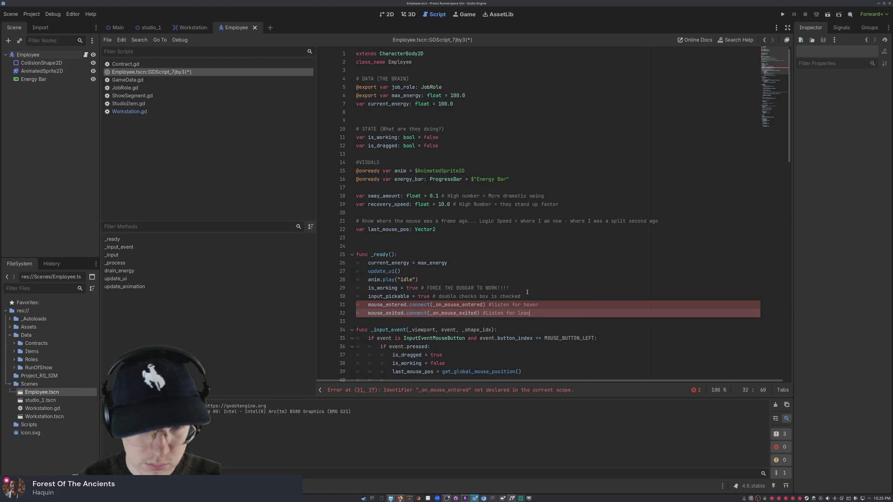
{"action": "type", "text": "ing"}
{"action": "key", "text": "BackSpace"}
{"action": "key", "text": "BackSpace"}
{"action": "key", "text": "BackSpace"}
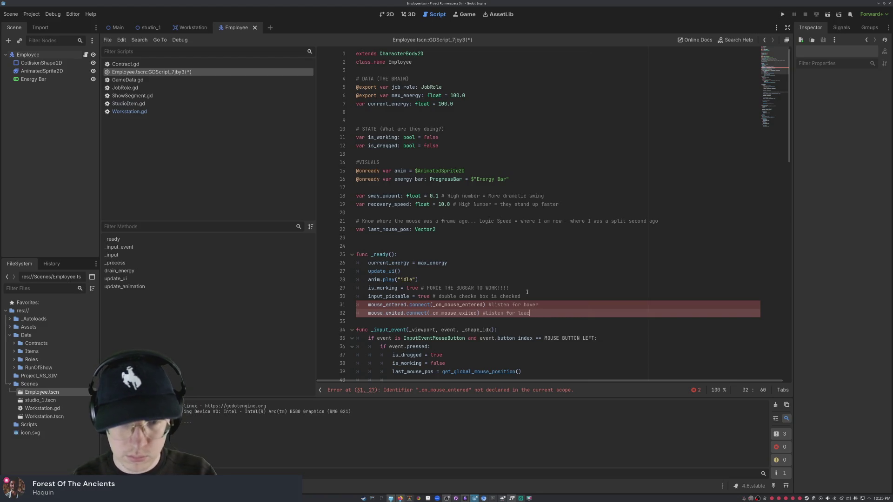
{"action": "type", "text": "ving"}
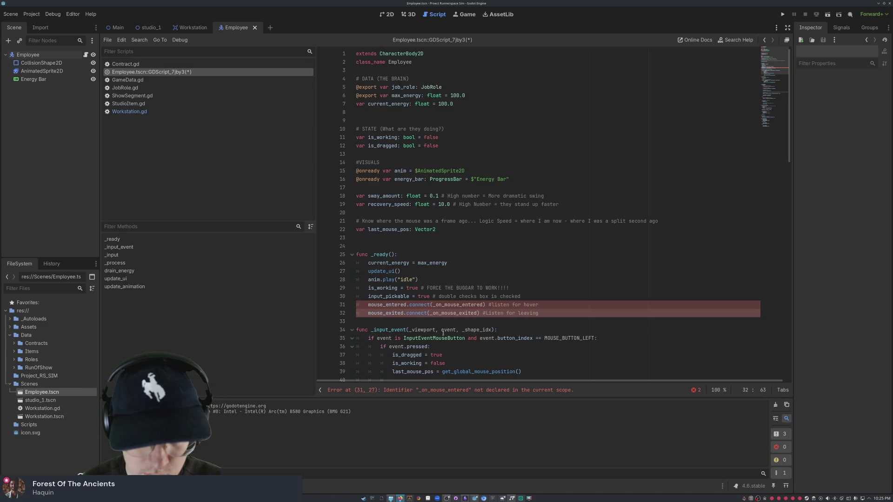
{"action": "scroll", "coordinate": [442, 333], "scroll_direction": "down", "scroll_amount": 4}
{"action": "scroll", "coordinate": [442, 332], "scroll_direction": "up", "scroll_amount": 4}
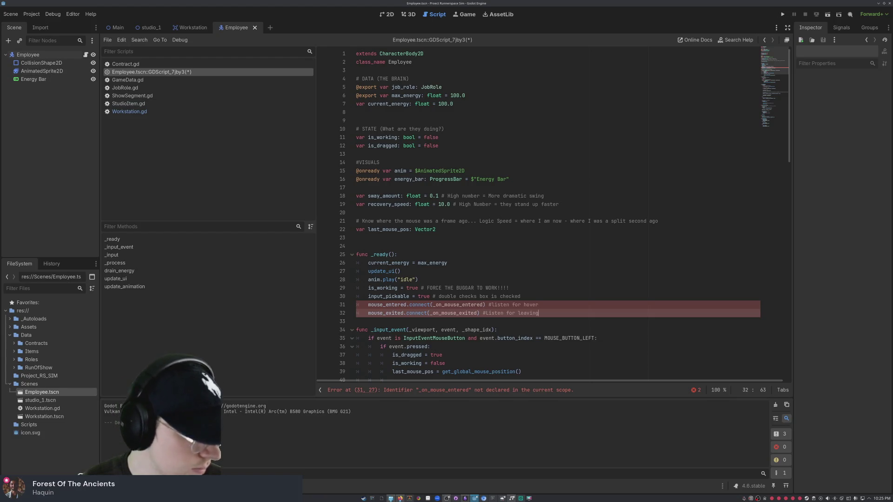
{"action": "key", "text": "alt+Up"}
{"action": "key", "text": "alt+Up"}
{"action": "key", "text": "alt+Up"}
{"action": "key", "text": "alt+Down"}
{"action": "key", "text": "alt+Down"}
{"action": "key", "text": "alt+Down"}
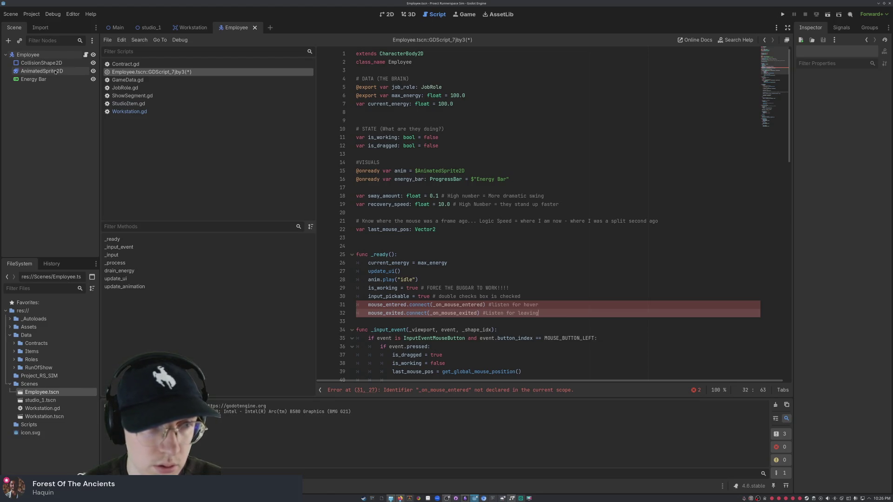
{"action": "mouse_move", "coordinate": [51, 63]}
{"action": "left_mouse_down"}
{"action": "mouse_move", "coordinate": [195, 73]}
{"action": "mouse_move", "coordinate": [367, 188]}
{"action": "left_mouse_up"}
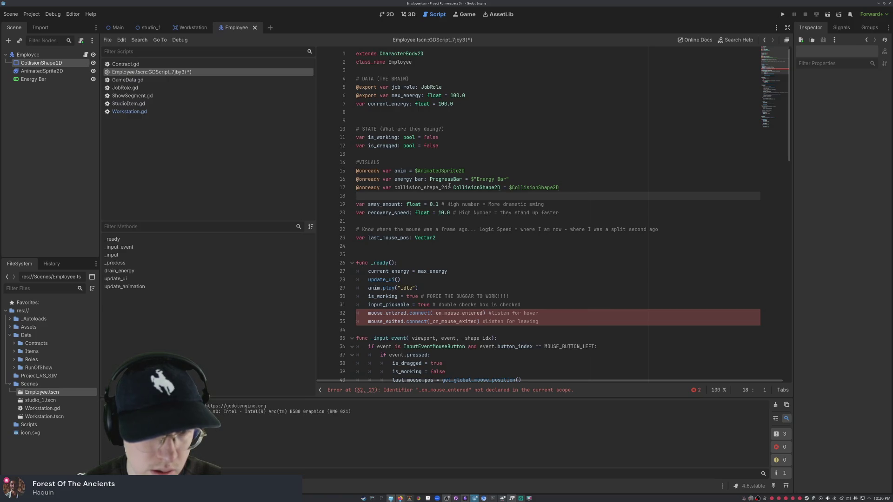
{"action": "key", "text": "BackSpace"}
{"action": "scroll", "coordinate": [497, 188], "scroll_direction": "down", "scroll_amount": 5}
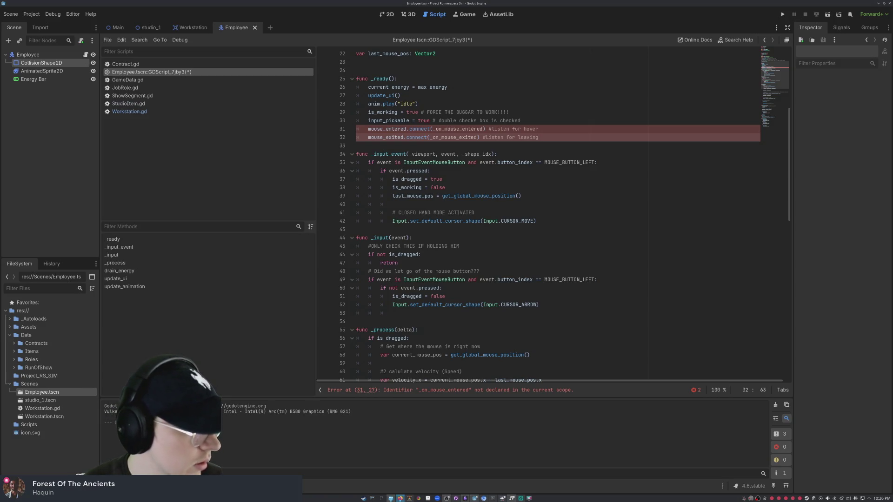
{"action": "scroll", "coordinate": [454, 288], "scroll_direction": "down", "scroll_amount": 6}
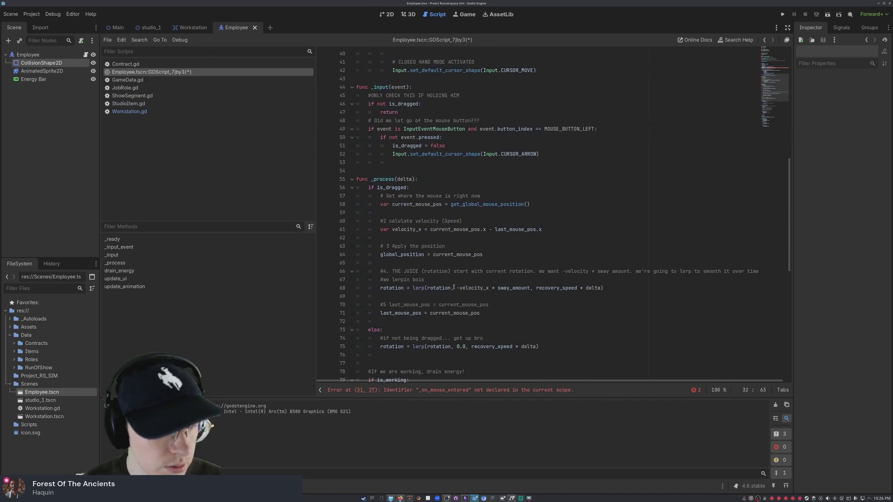
{"action": "scroll", "coordinate": [465, 242], "scroll_direction": "up", "scroll_amount": 4}
{"action": "scroll", "coordinate": [534, 211], "scroll_direction": "down", "scroll_amount": 4}
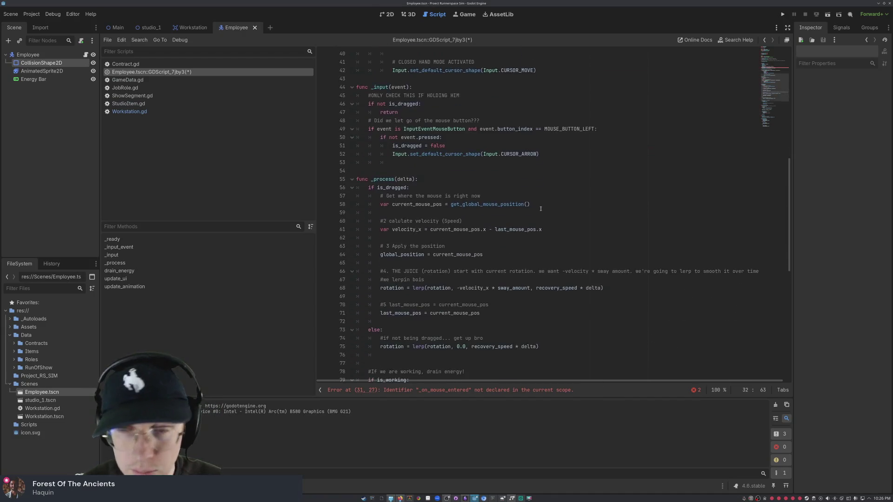
{"action": "scroll", "coordinate": [542, 182], "scroll_direction": "up", "scroll_amount": 6}
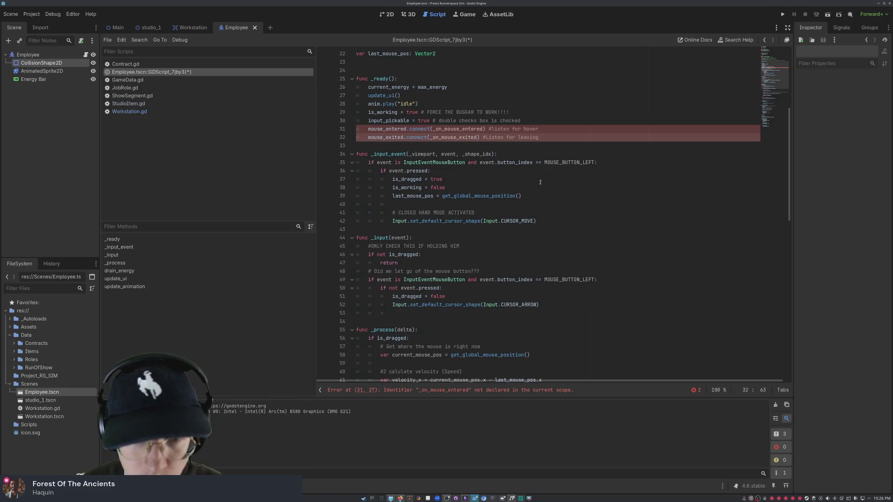
Expand the errors for undeclared _on_mouse_entered and _on_mouse_exited, then place the caret at the script's end.
{"action": "left_click", "coordinate": [697, 392]}
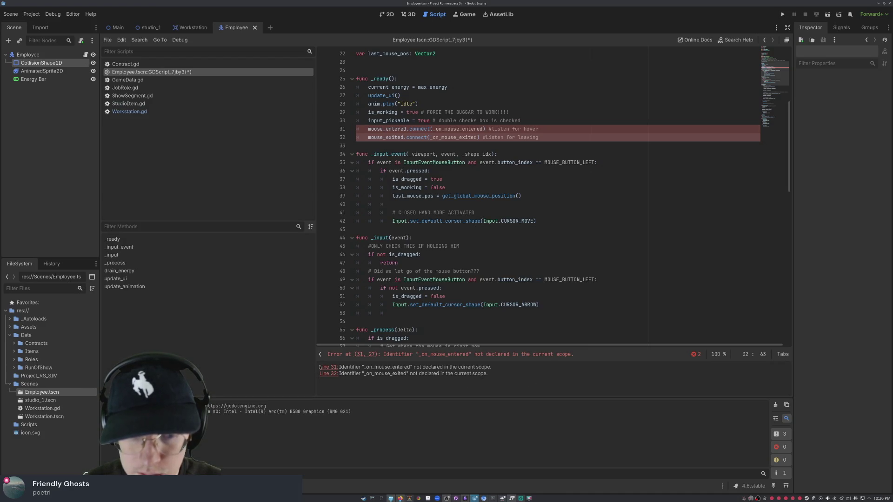
{"action": "left_click_drag", "start_coordinate": [319, 367], "coordinate": [489, 374]}
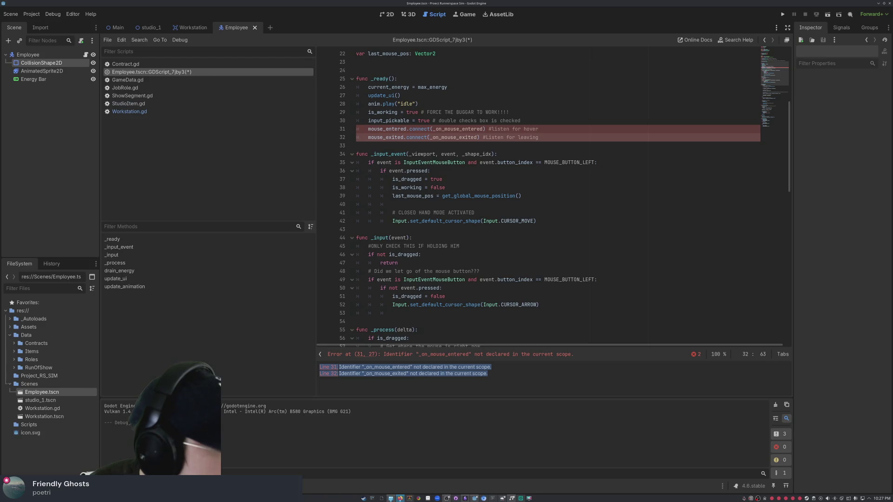
{"action": "scroll", "coordinate": [517, 190], "scroll_direction": "down", "scroll_amount": 2}
{"action": "scroll", "coordinate": [518, 190], "scroll_direction": "down", "scroll_amount": 12}
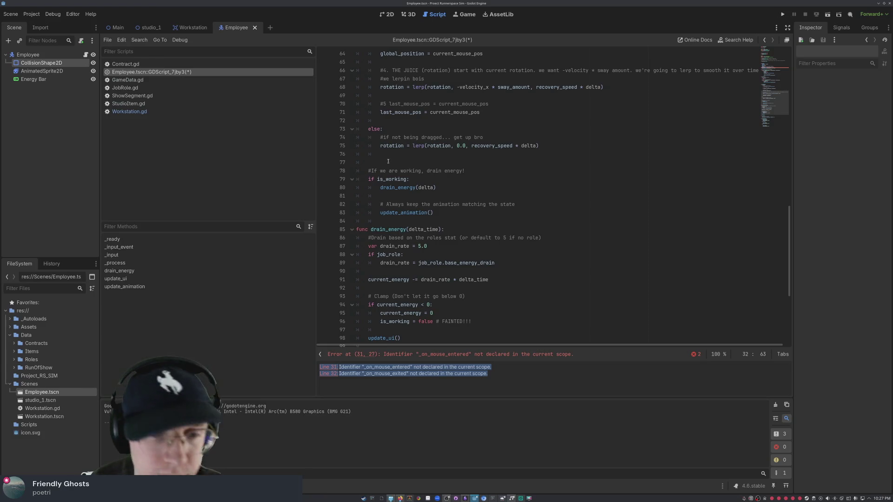
{"action": "scroll", "coordinate": [386, 184], "scroll_direction": "down", "scroll_amount": 6}
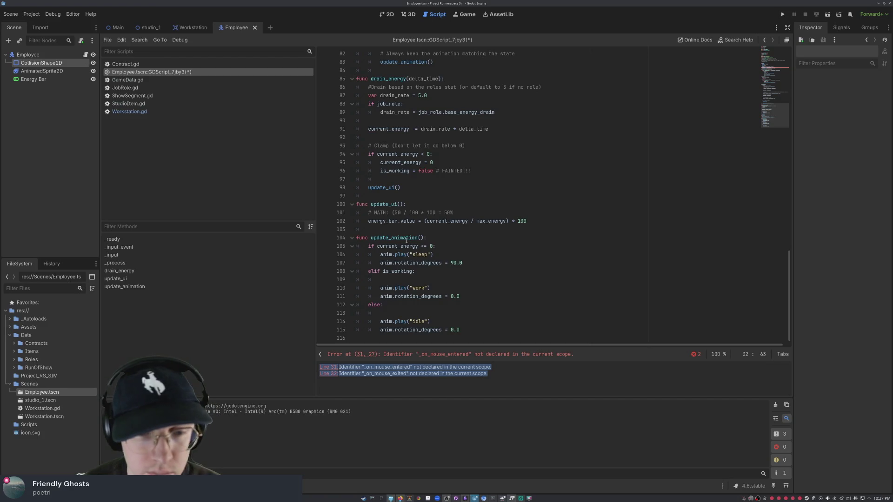
{"action": "left_click", "coordinate": [459, 338]}
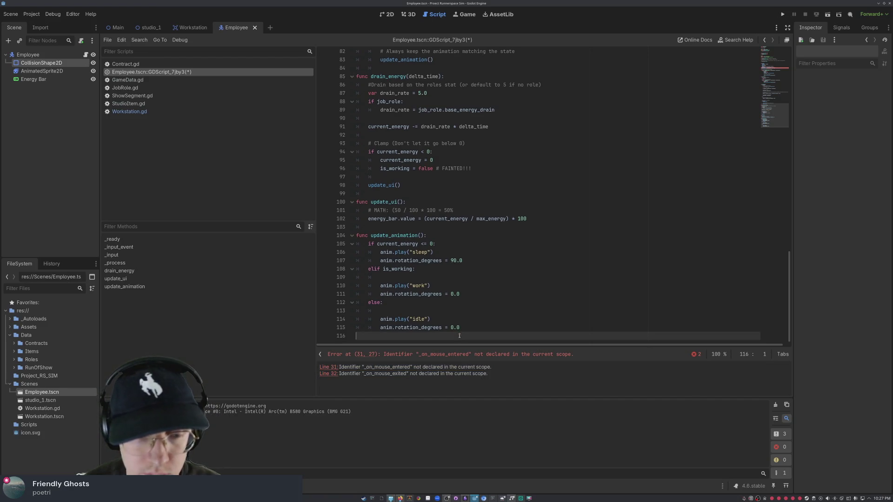
Add the function header func _on_mouse_entered(): below update_animation.
{"action": "key", "text": "Return"}
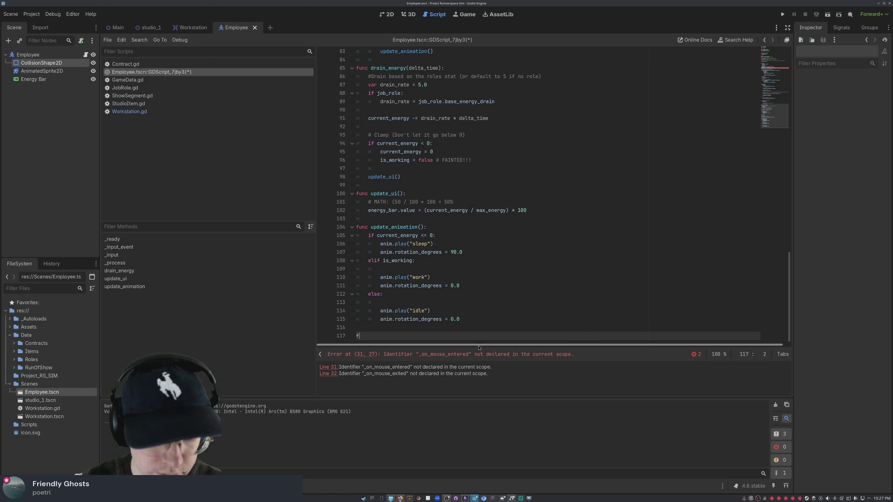
{"action": "type", "text": "unc on mouse"}
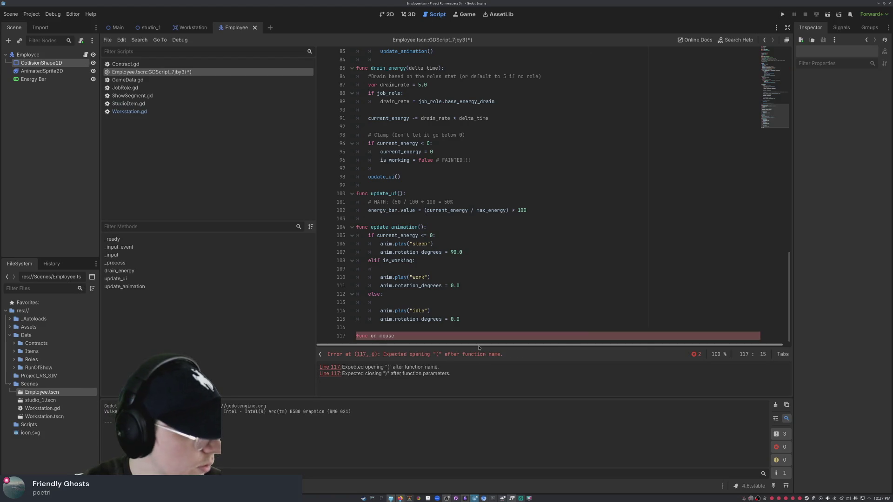
{"action": "key", "text": "BackSpace"}
{"action": "key", "text": "BackSpace"}
{"action": "key", "text": "BackSpace"}
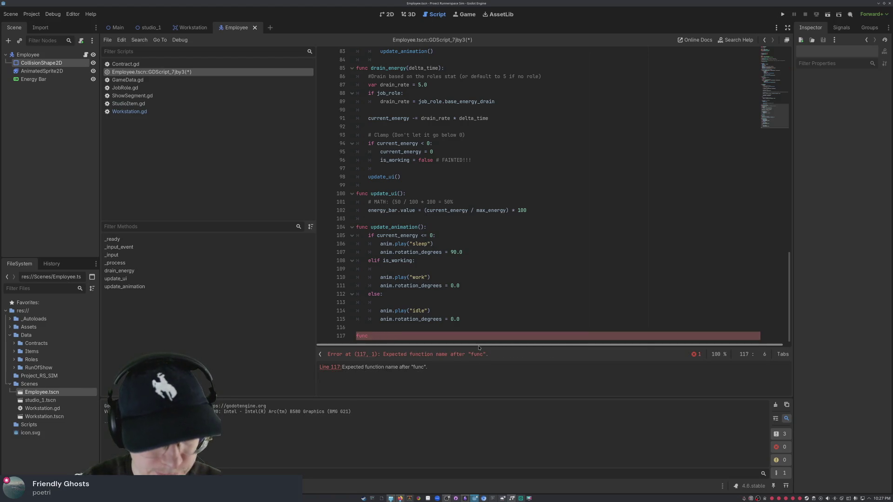
{"action": "type", "text": "_on_mouse"}
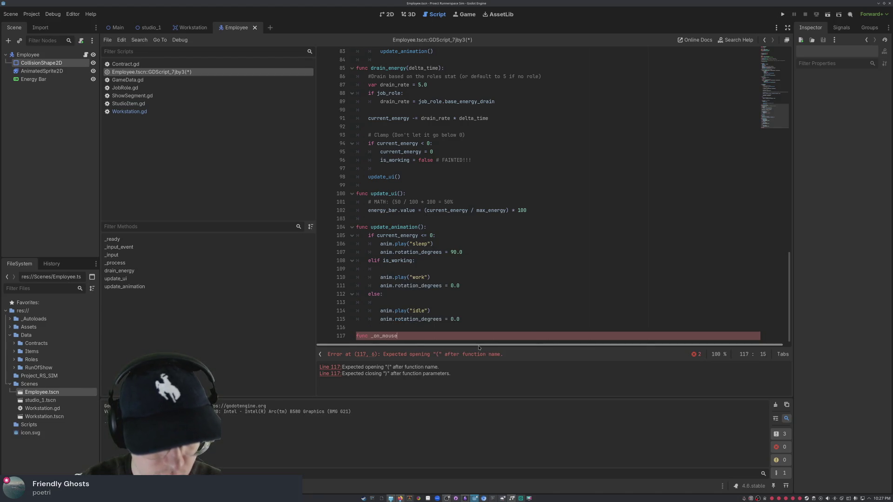
{"action": "type", "text": "_entered("}
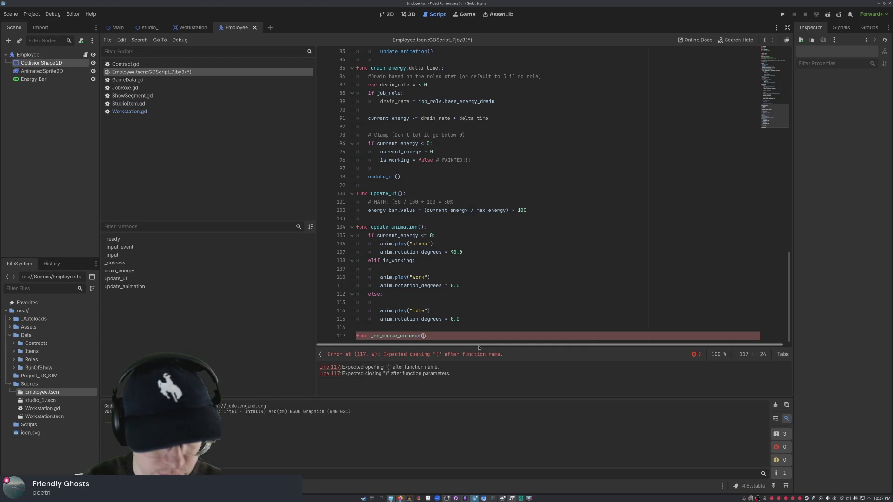
{"action": "key", "text": "End"}
{"action": "key", "text": "Return"}
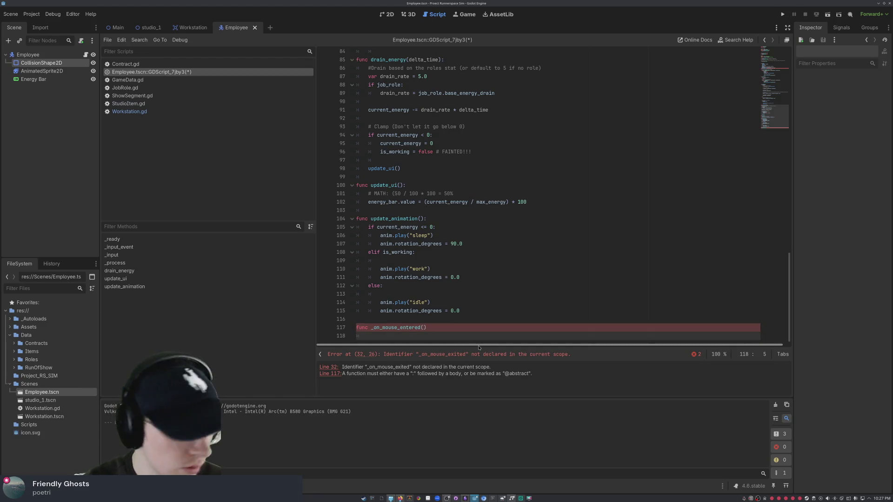
{"action": "left_click", "coordinate": [436, 324]}
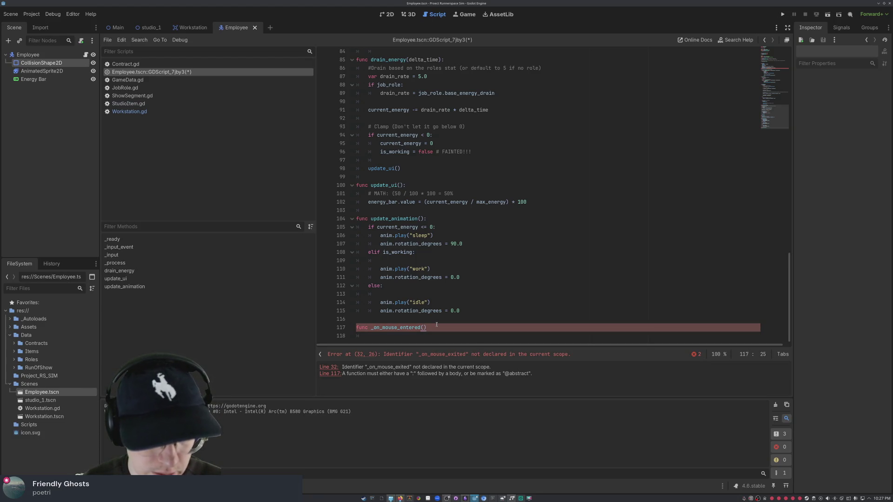
{"action": "type", "text": ":"}
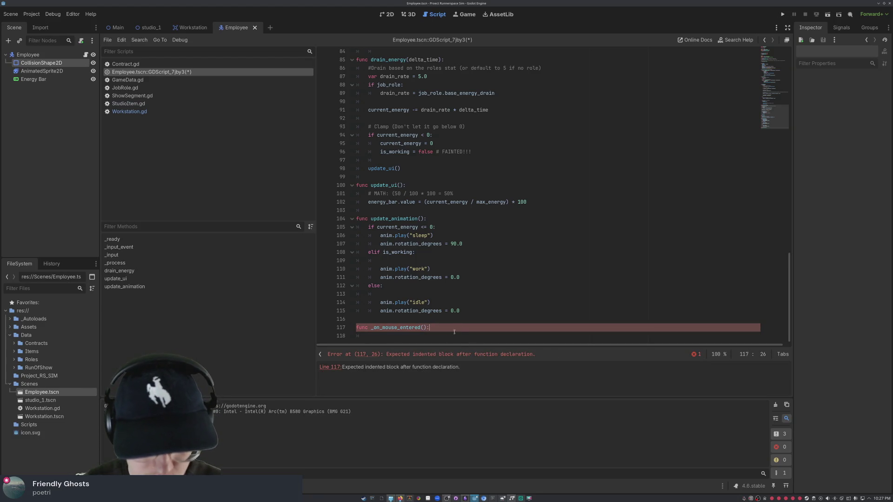
{"action": "key", "text": "Return"}
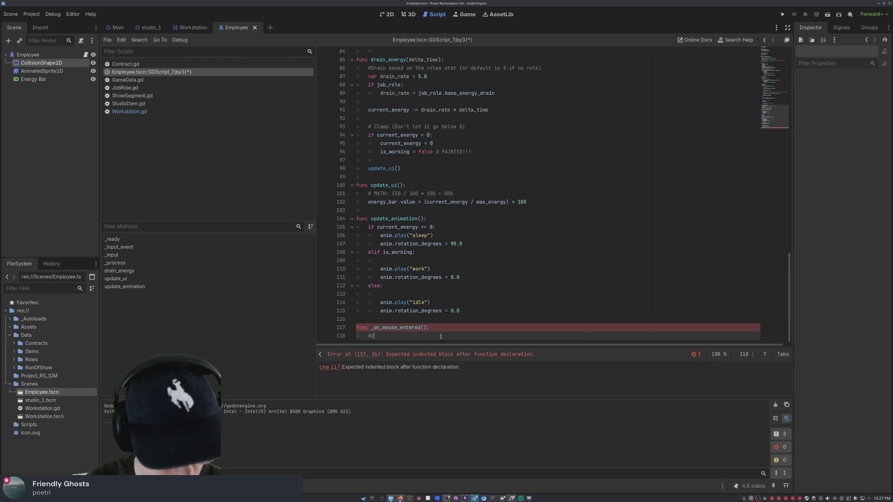
Add the body comment about changing the cursor only if we aren't already holding him.
{"action": "type", "text": "nly Change "}
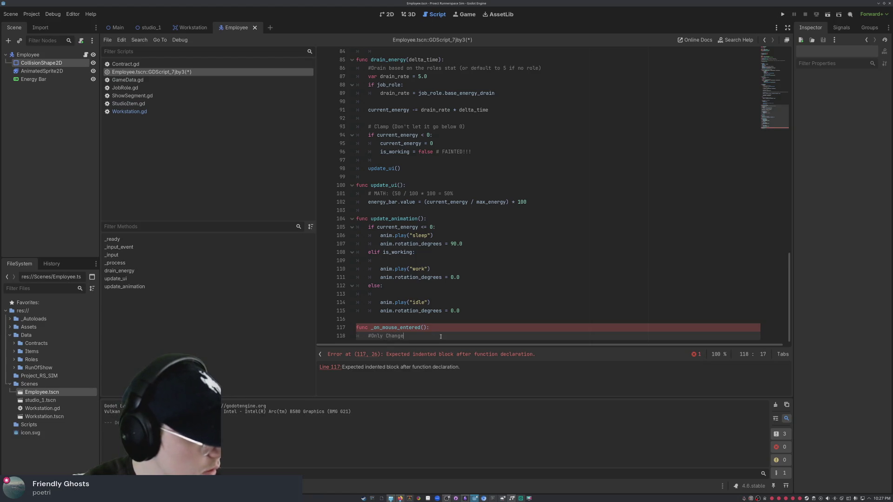
{"action": "type", "text": "cursor if we wre"}
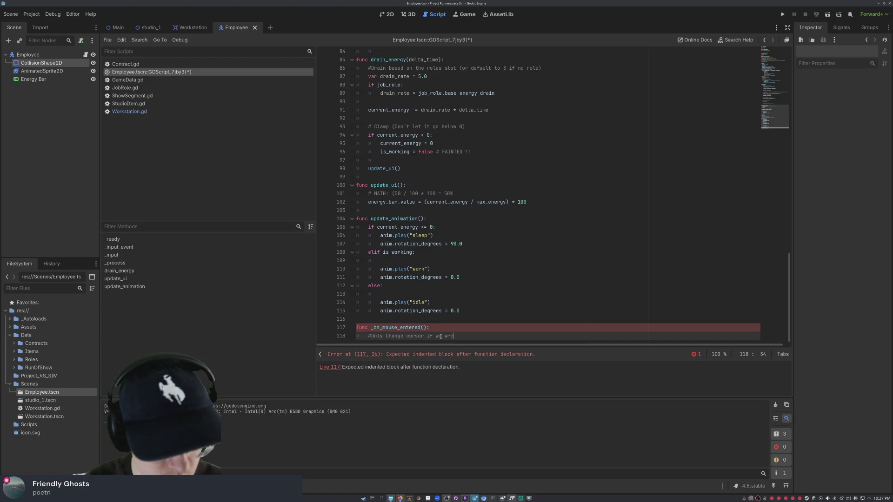
{"action": "key", "text": "BackSpace"}
{"action": "key", "text": "BackSpace"}
{"action": "key", "text": "BackSpace"}
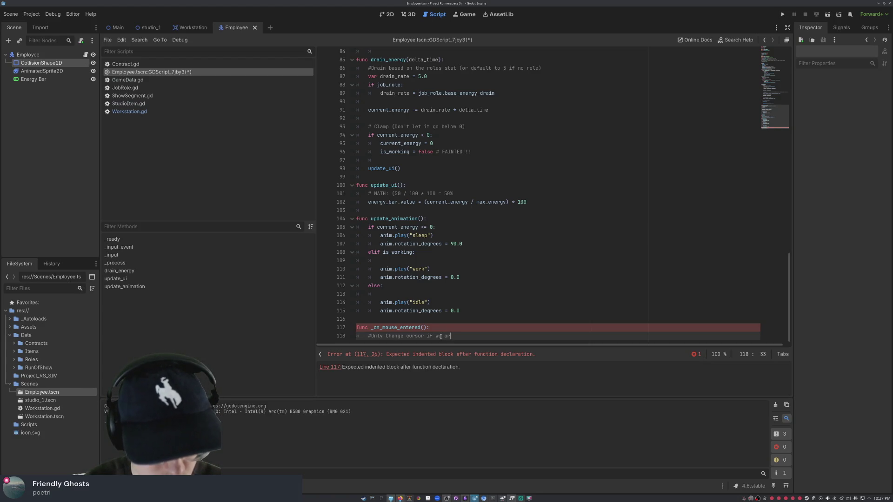
{"action": "type", "text": "en't already holding "}
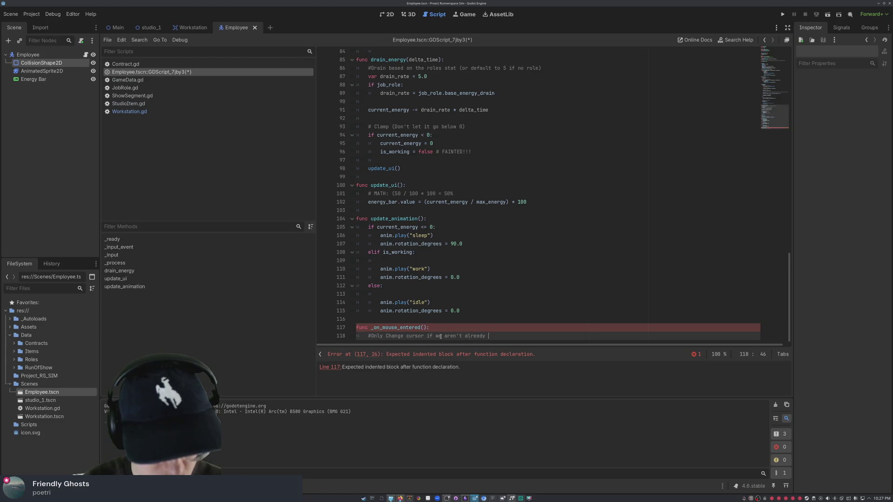
{"action": "type", "text": "him"}
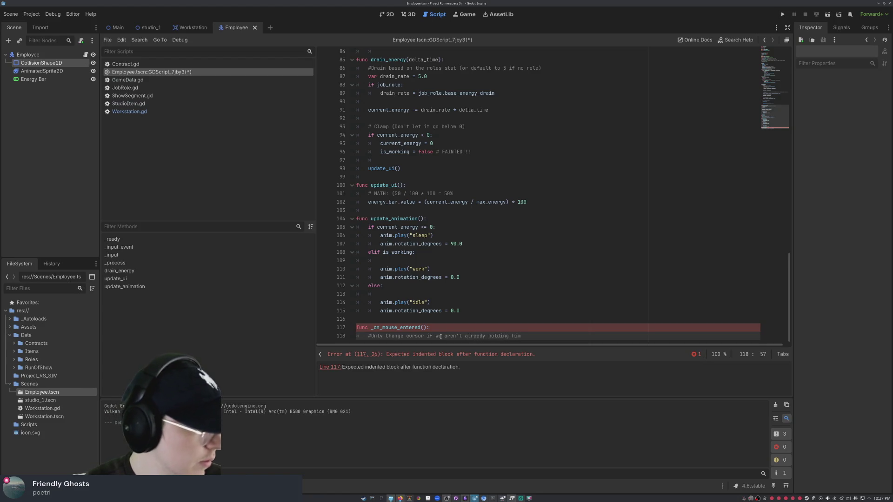
{"action": "key", "text": "Return"}
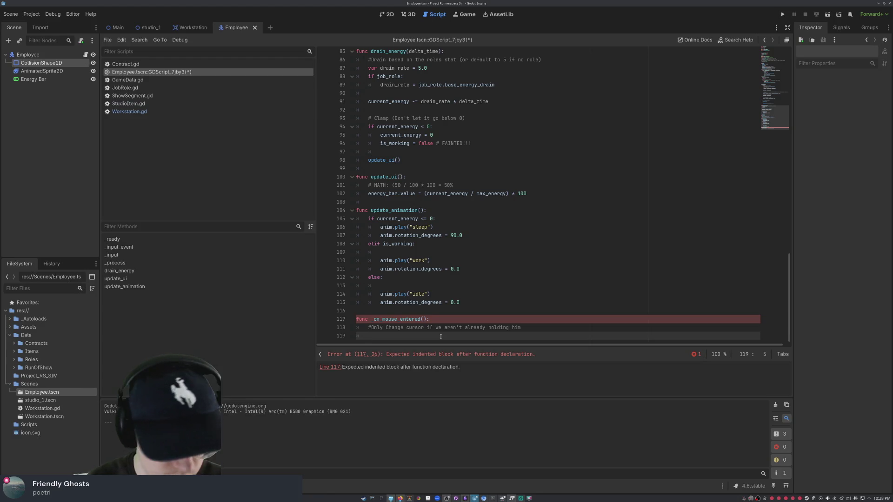
Add the condition 'if not is_dragged:' inside _on_mouse_entered.
{"action": "type", "text": "not_is_"}
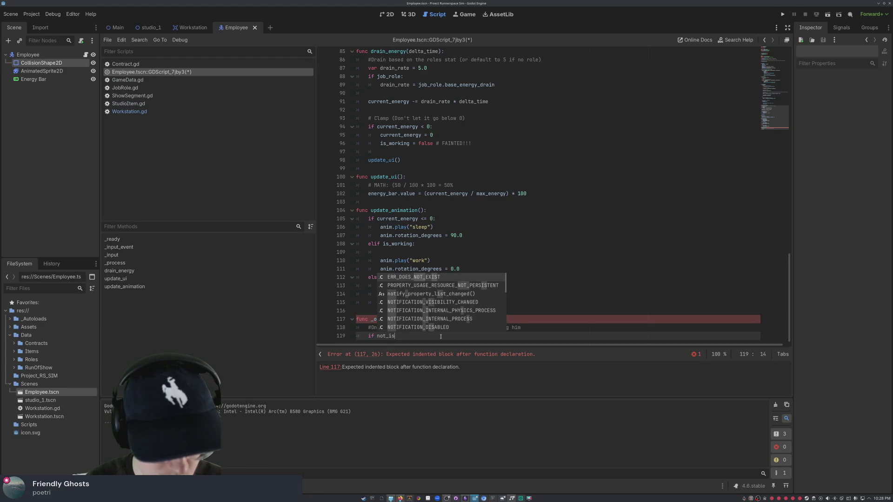
{"action": "type", "text": "dragged"}
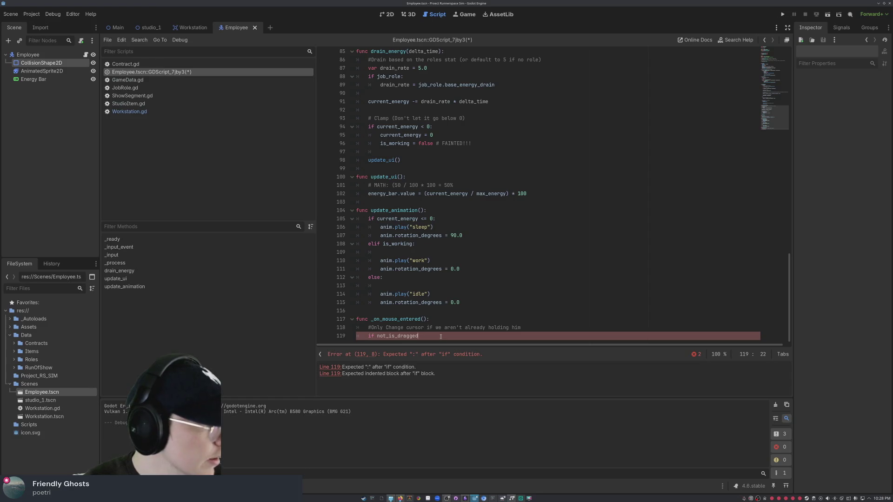
{"action": "key", "text": "Left"}
{"action": "key", "text": "Left"}
{"action": "key", "text": "Left"}
{"action": "key", "text": "BackSpace"}
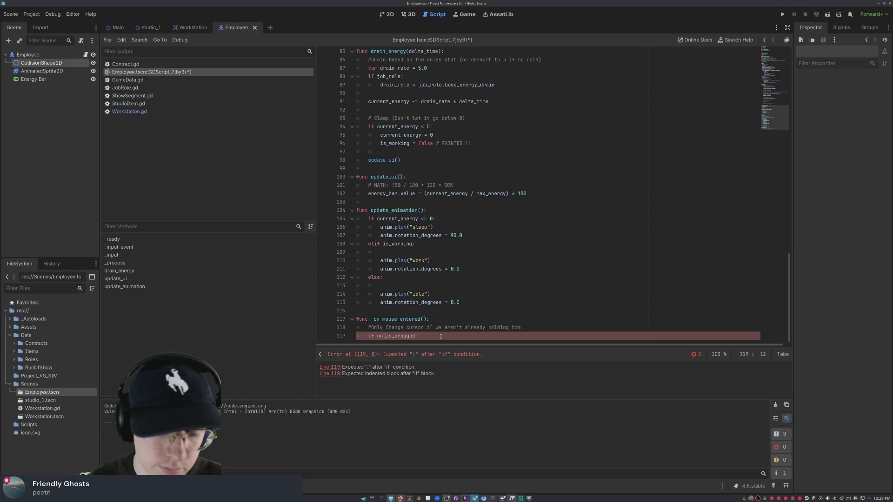
{"action": "key", "text": "End"}
{"action": "type", "text": "d"}
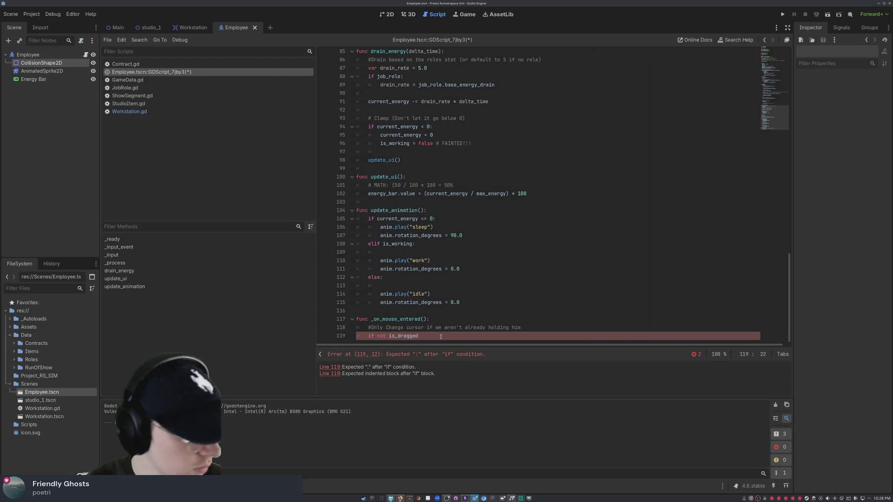
{"action": "type", "text": ":"}
{"action": "key", "text": "Return"}
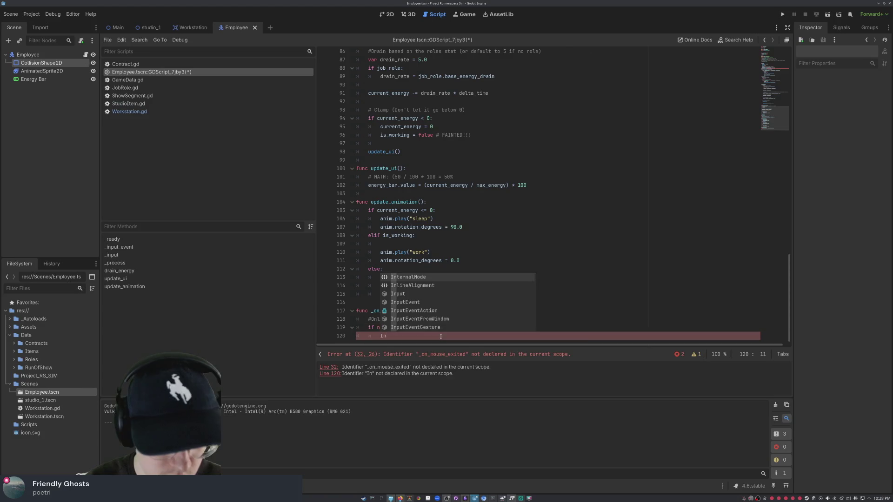
Set the cursor to Input.CURSOR_POINTING_HAND, commented 'The interactable indicator'.
{"action": "type", "text": "pu"}
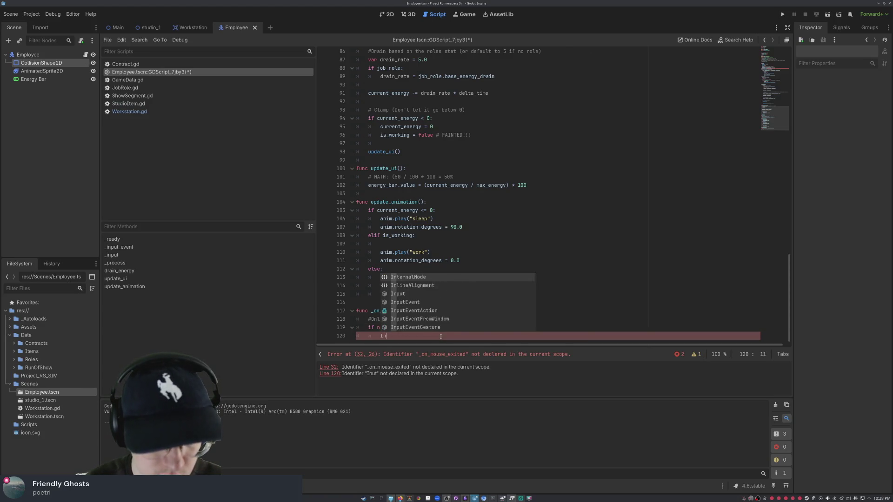
{"action": "type", "text": "t.set"}
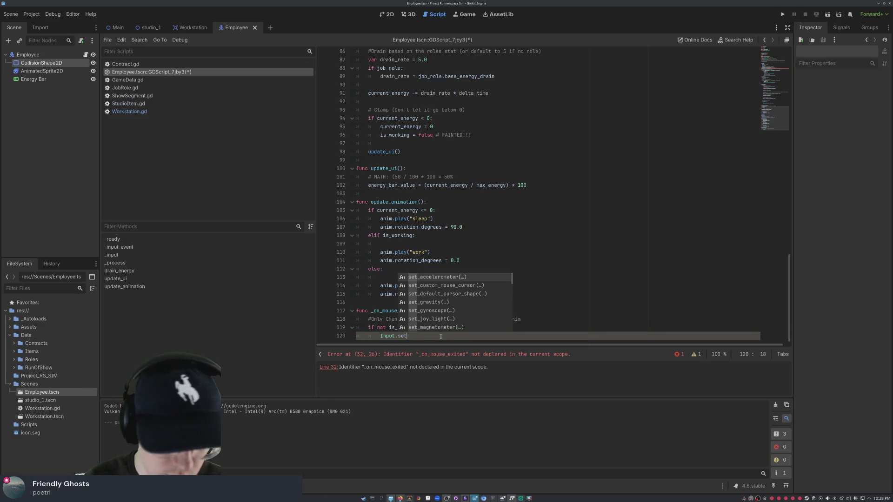
{"action": "type", "text": "_default"}
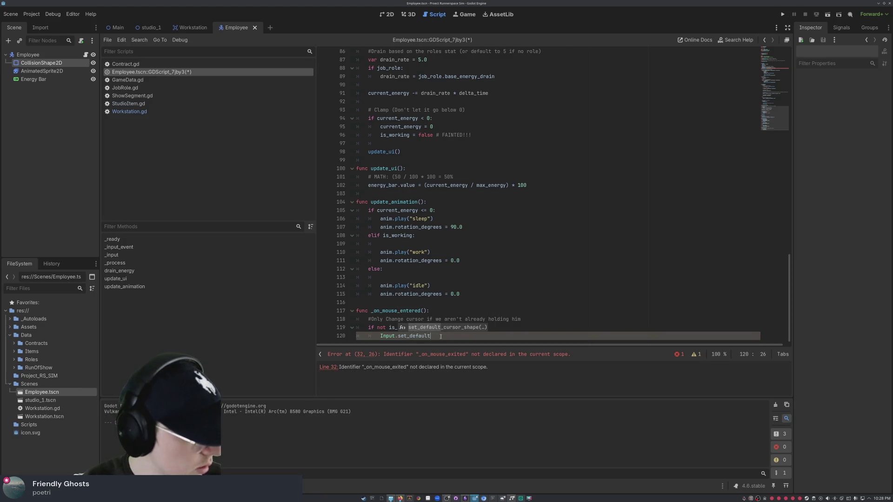
{"action": "type", "text": "_cur"}
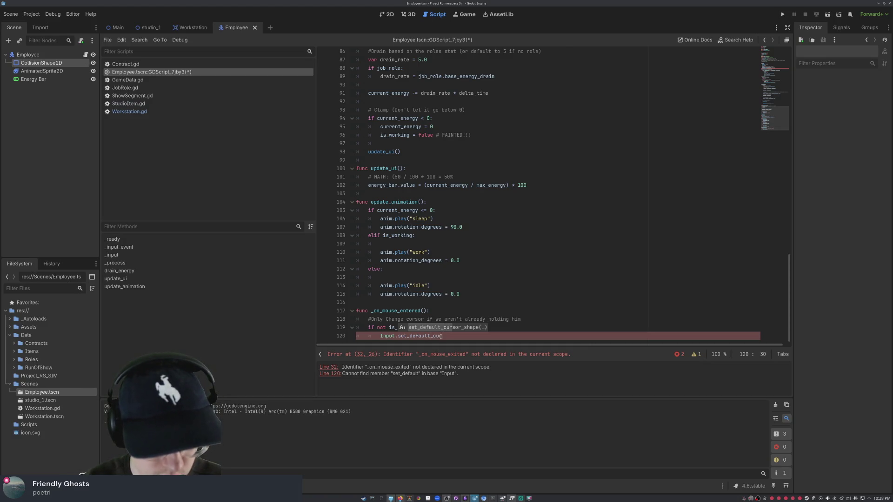
{"action": "type", "text": "sor_shape"}
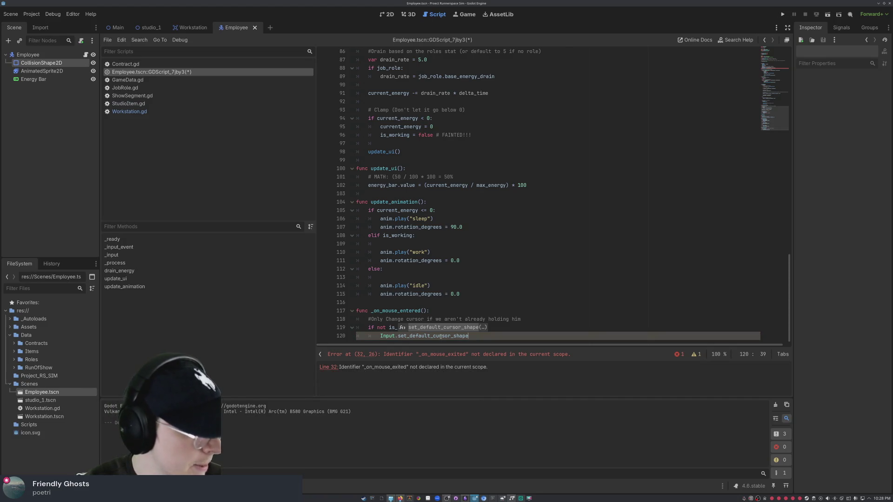
{"action": "type", "text": "(In"}
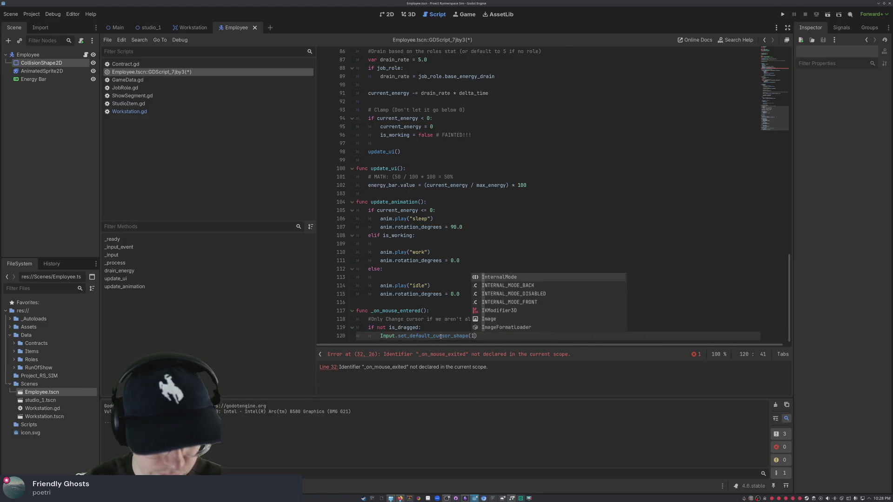
{"action": "type", "text": "put.C"}
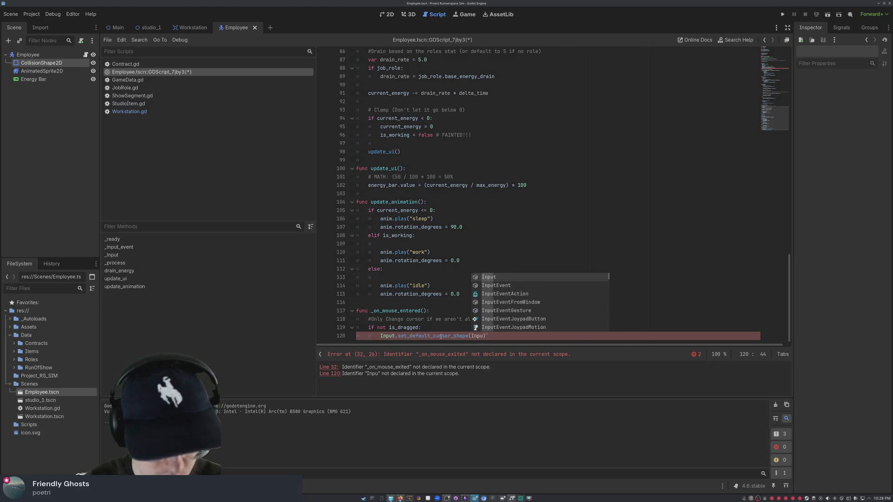
{"action": "type", "text": "URSOR"}
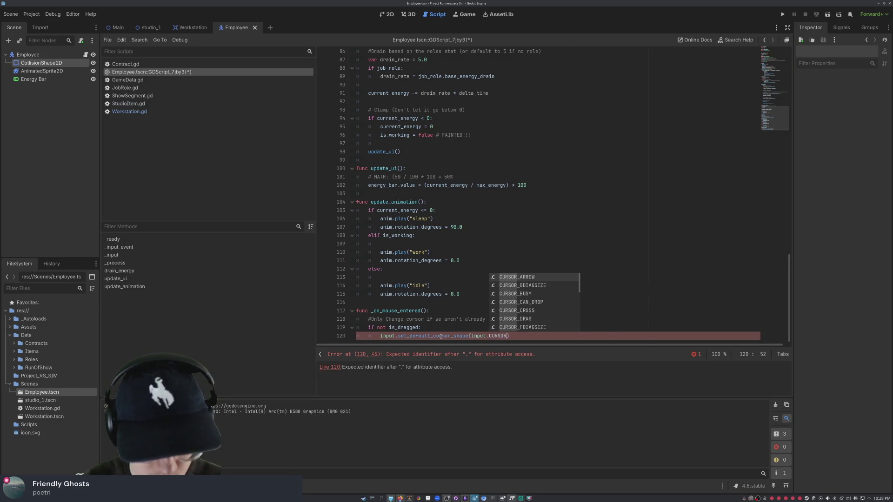
{"action": "type", "text": "_"}
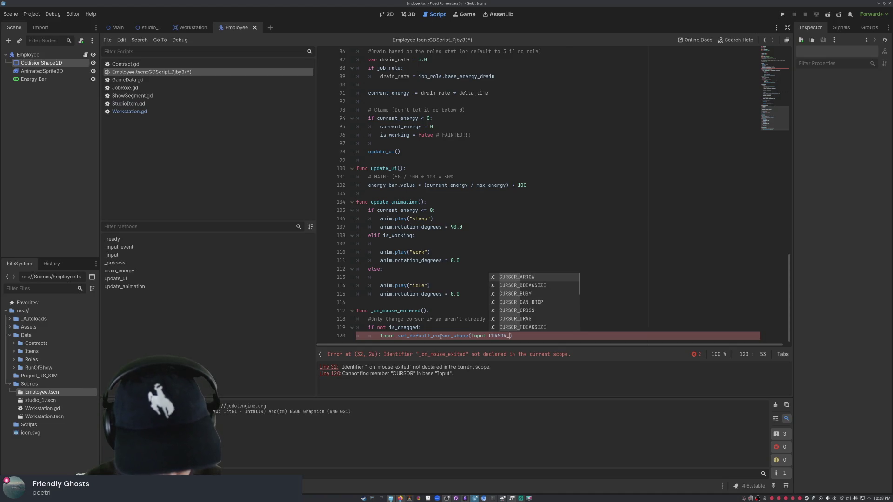
{"action": "type", "text": "MOVE"}
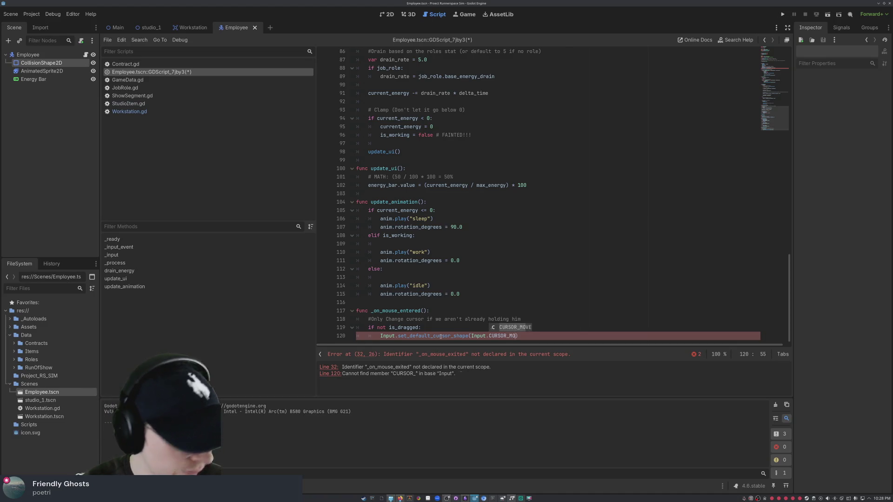
{"action": "key", "text": "BackSpace"}
{"action": "key", "text": "BackSpace"}
{"action": "key", "text": "BackSpace"}
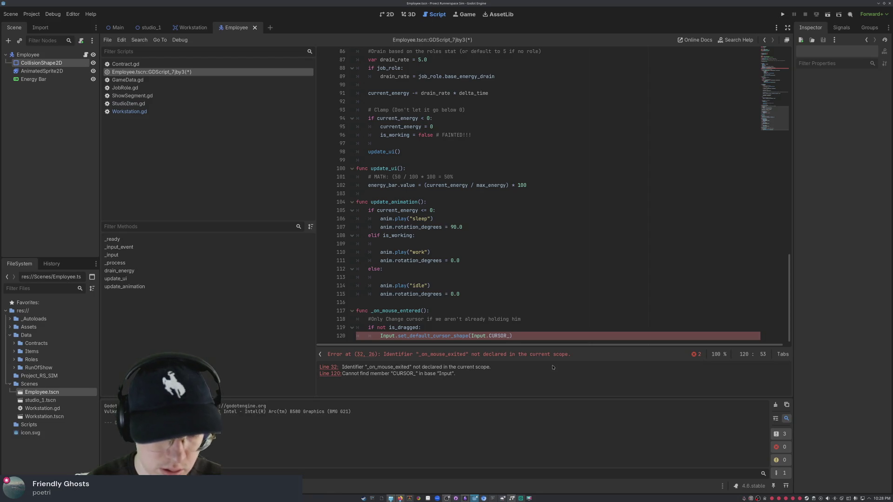
{"action": "type", "text": "POINTING"}
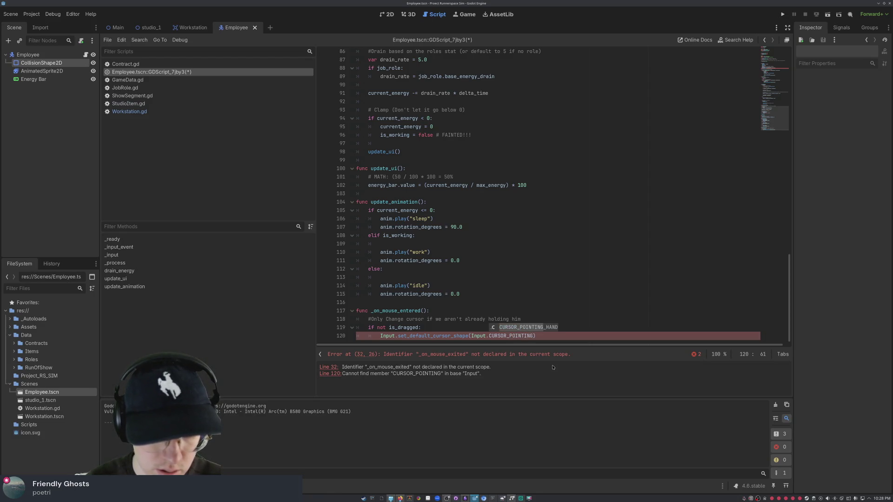
{"action": "key", "text": "Return"}
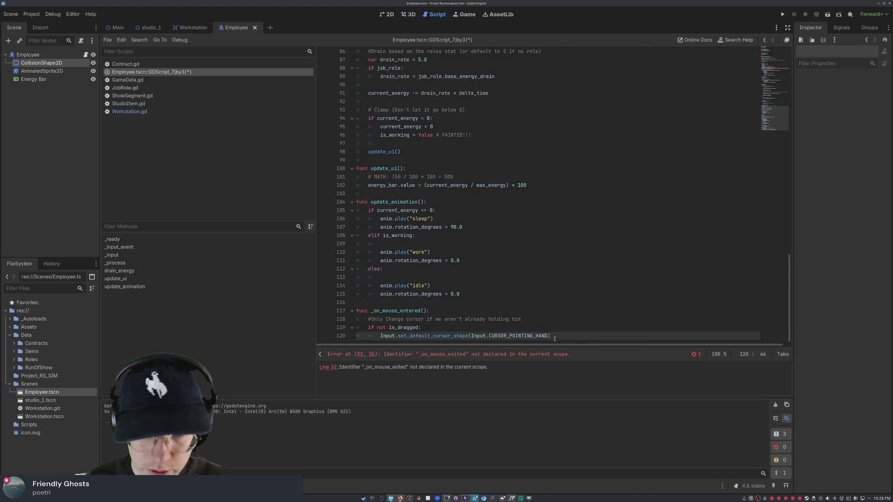
{"action": "type", "text": ")"}
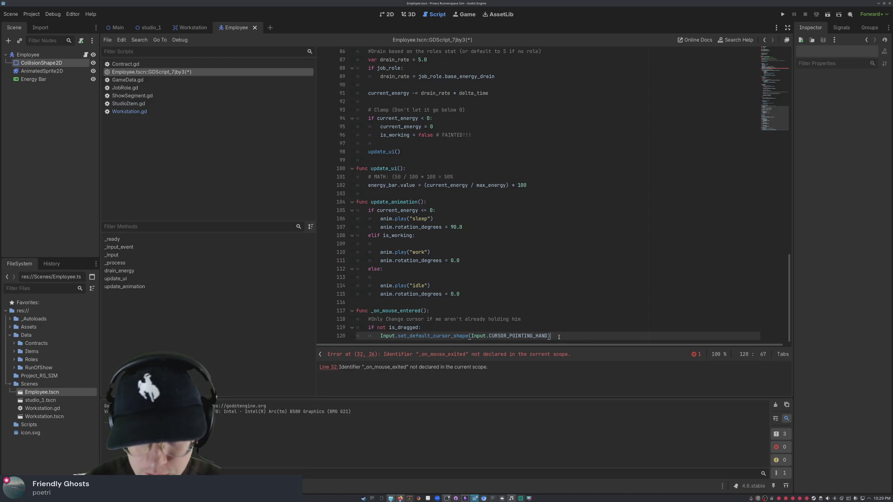
{"action": "key", "text": "Return"}
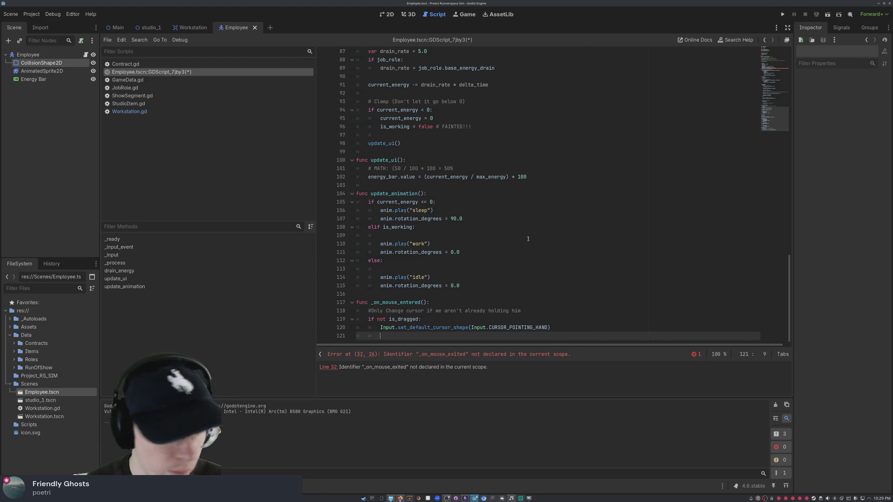
{"action": "left_click", "coordinate": [575, 325]}
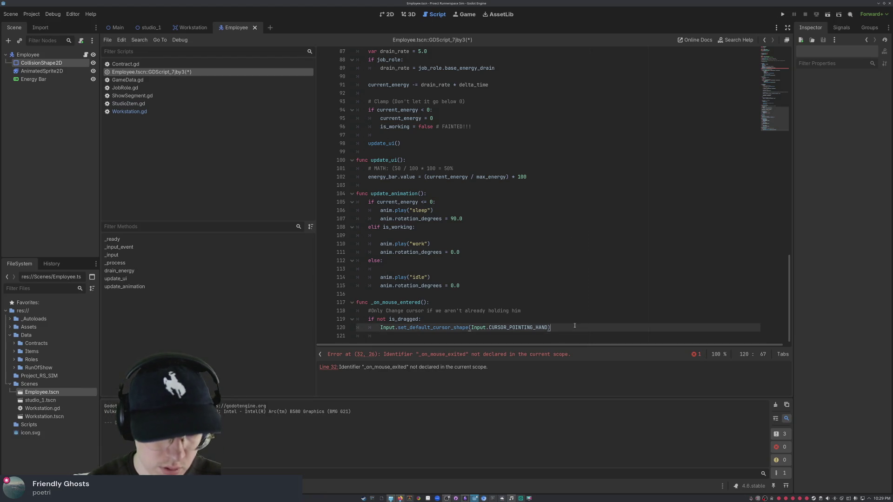
{"action": "type", "text": "The "}
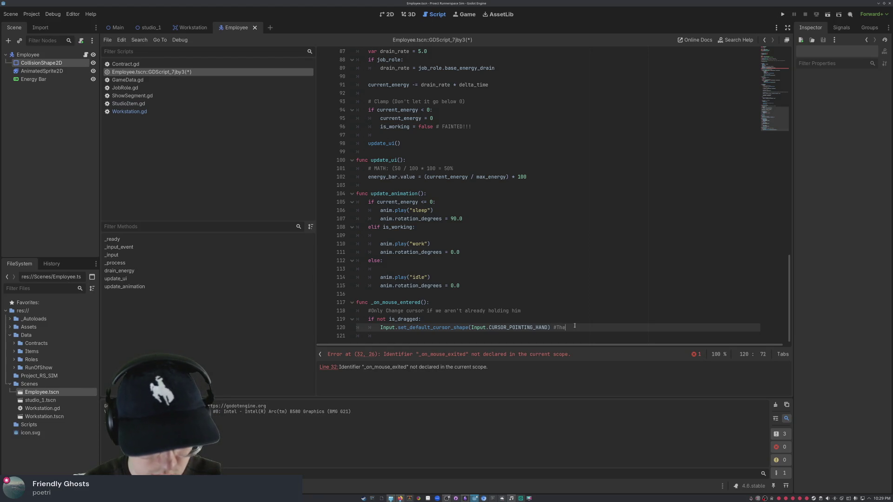
{"action": "type", "text": "interactable "}
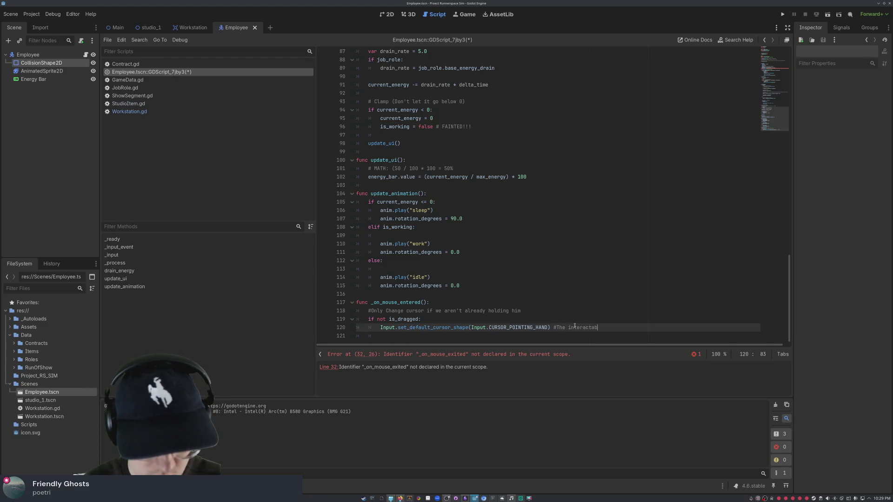
{"action": "type", "text": "indicator"}
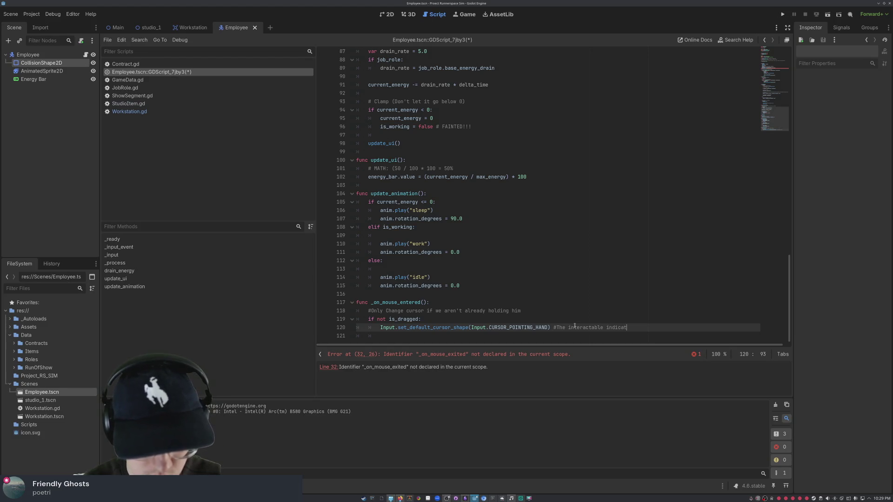
{"action": "key", "text": "Down"}
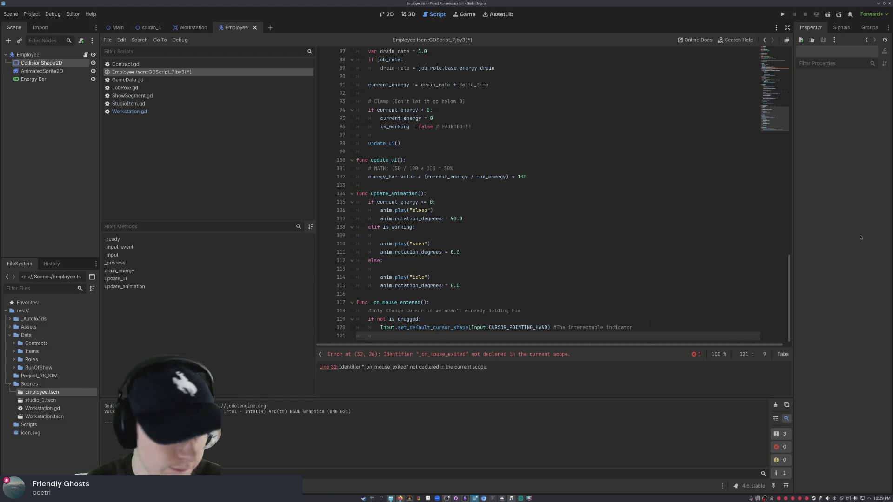
Declare func _on_mouse_exited(): with the comment '#only reset if we aren't holding him'.
{"action": "key", "text": "Return"}
{"action": "key", "text": "BackSpace"}
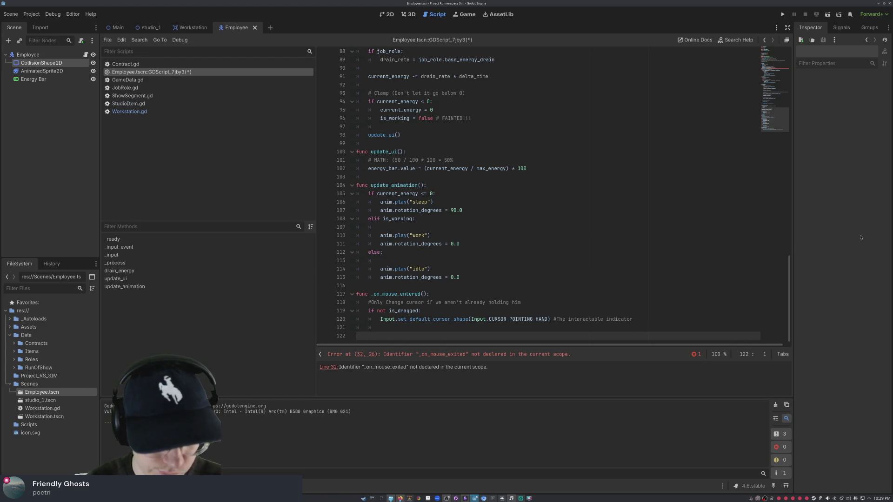
{"action": "type", "text": "func on m"}
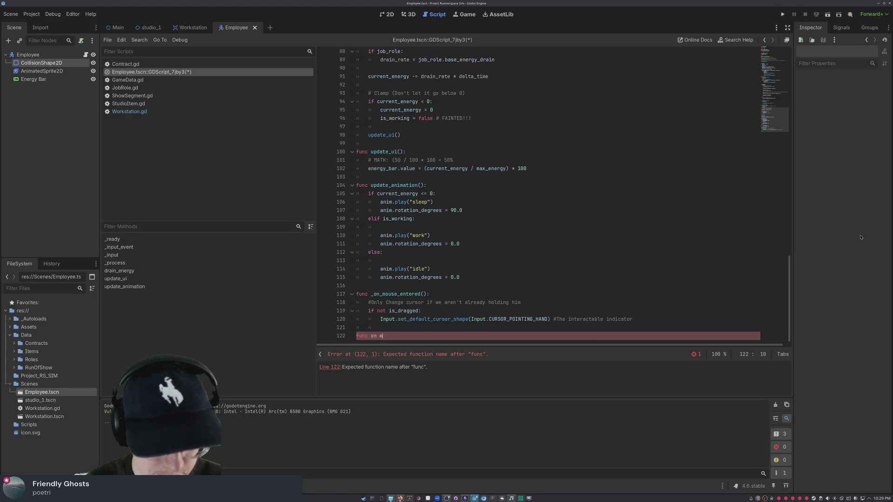
{"action": "type", "text": "ouse_exirt"}
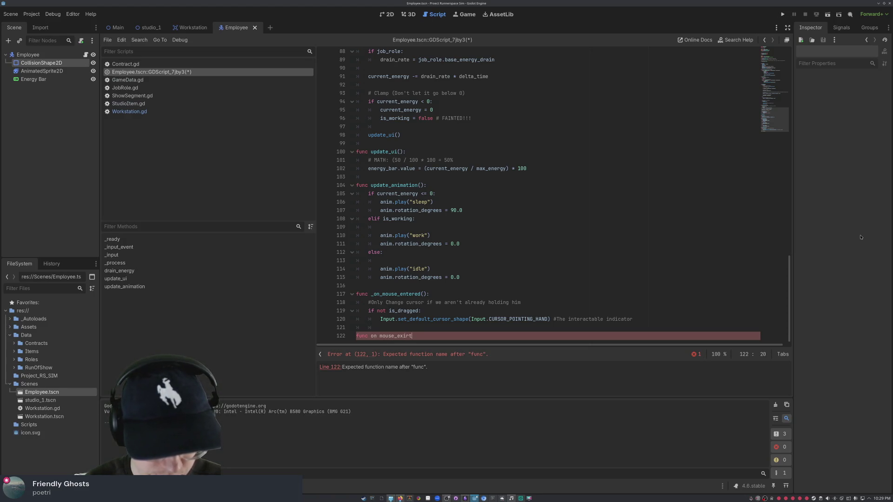
{"action": "key", "text": "BackSpace"}
{"action": "key", "text": "BackSpace"}
{"action": "key", "text": "BackSpace"}
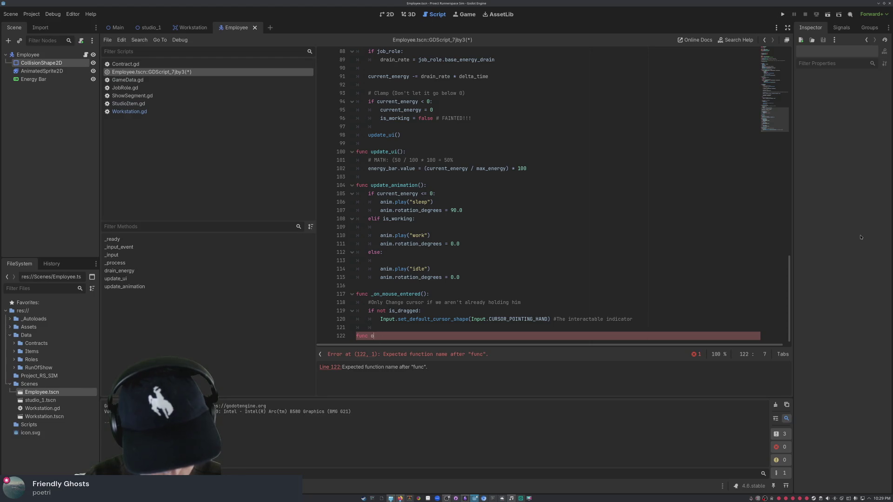
{"action": "type", "text": "on_mouse_ex"}
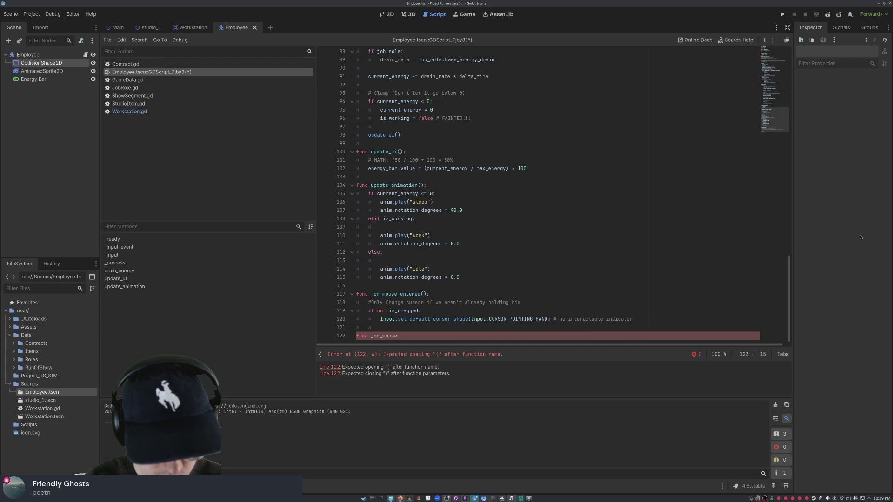
{"action": "type", "text": "ited()"}
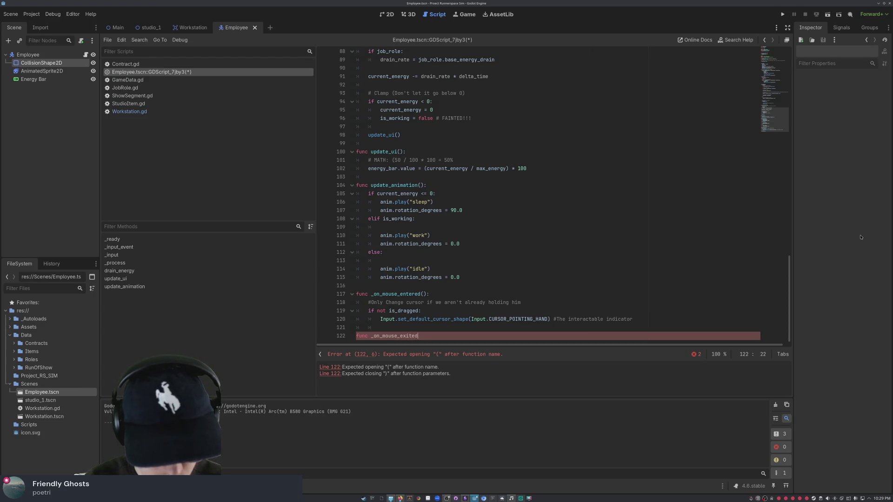
{"action": "type", "text": ":"}
{"action": "key", "text": "Return"}
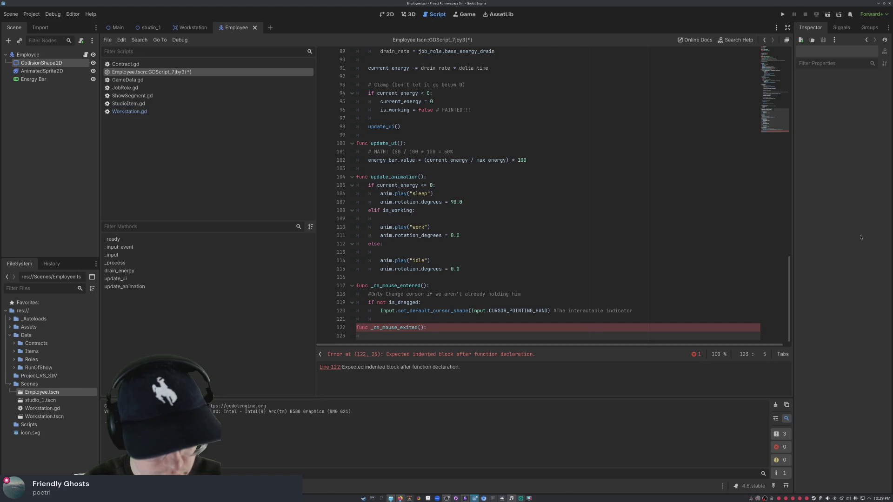
{"action": "type", "text": "#"}
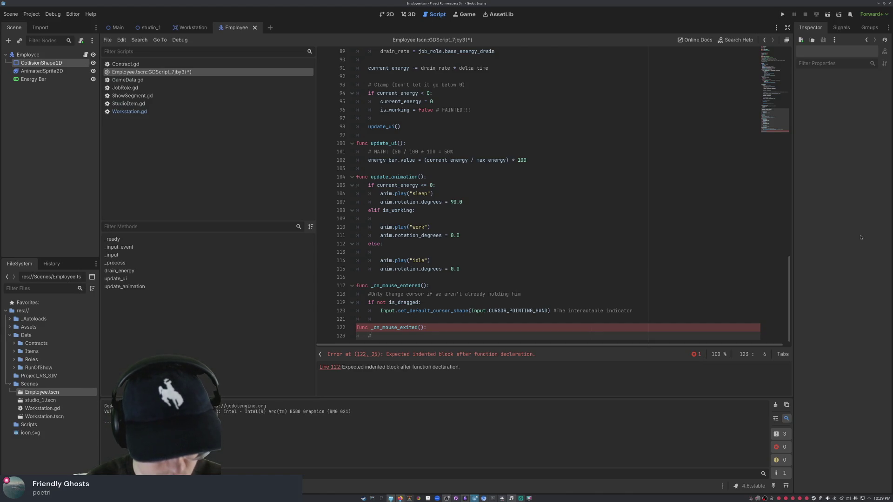
{"action": "type", "text": "only reset "}
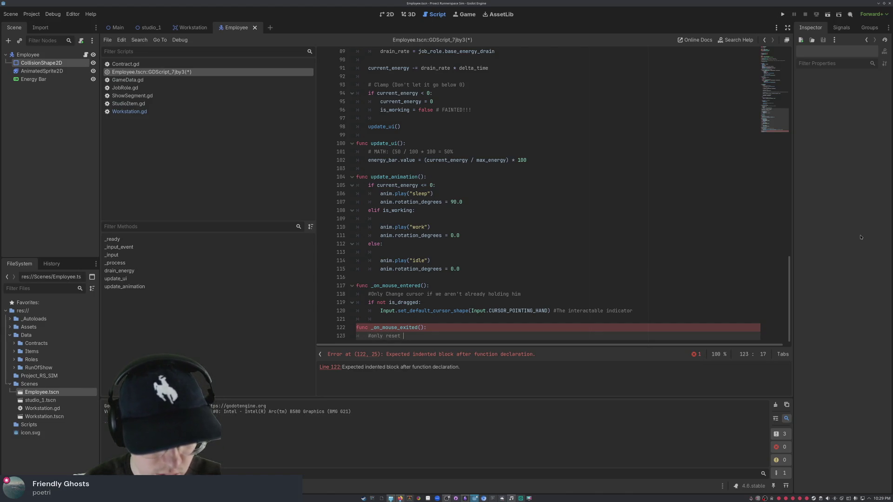
{"action": "type", "text": "if we aren't "}
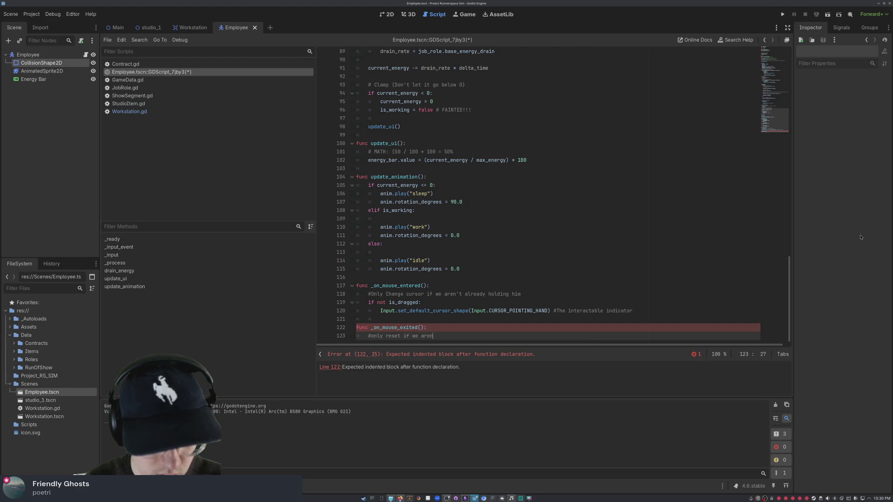
{"action": "type", "text": "holding h"}
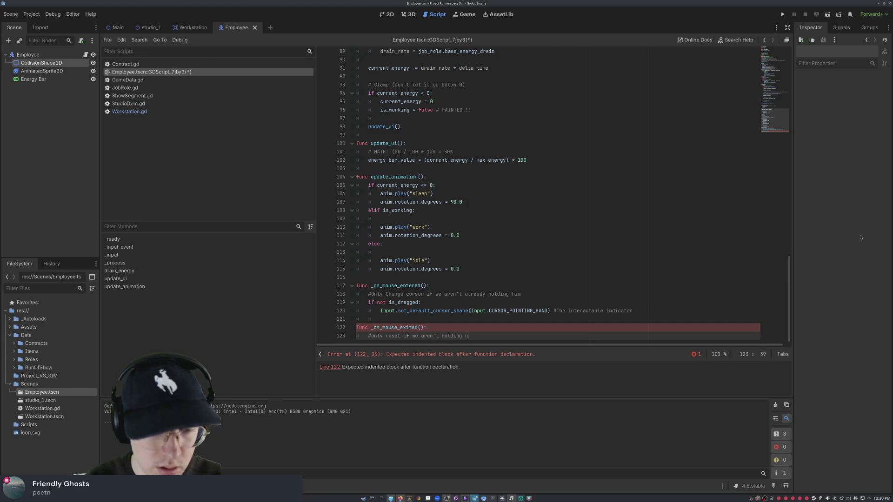
{"action": "type", "text": "im"}
{"action": "key", "text": "Return"}
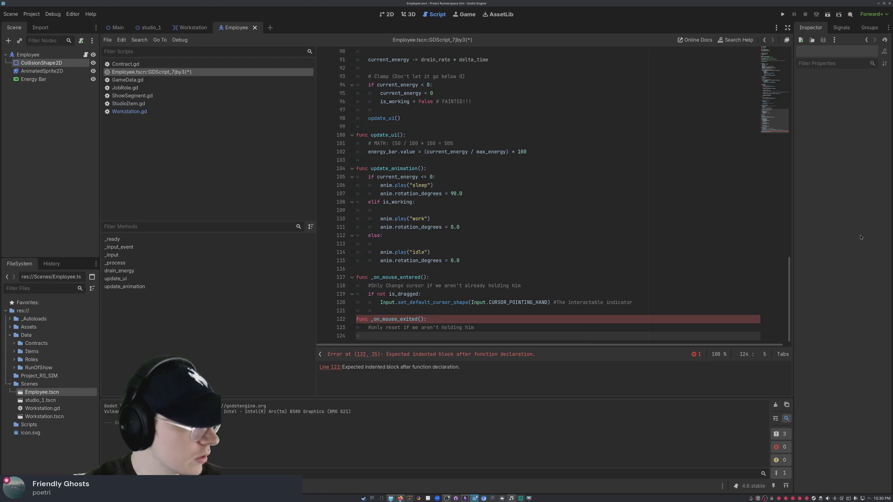
Add 'if not is_dragged' with a set_default_cursor_shape call in _on_mouse_exited.
{"action": "type", "text": "if not "}
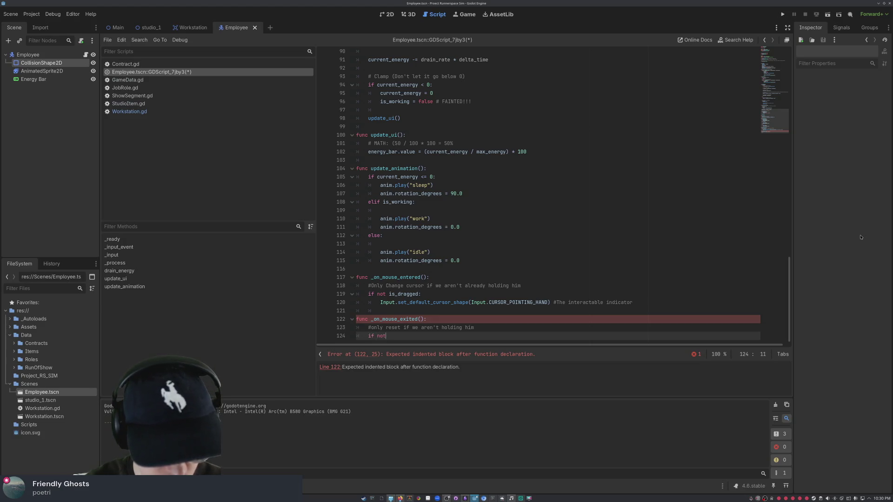
{"action": "type", "text": "is_dragged:"}
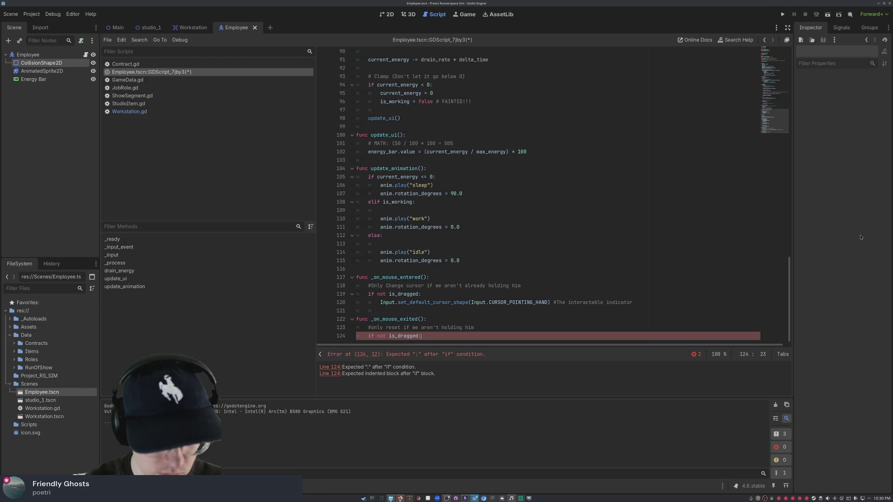
{"action": "key", "text": "Return"}
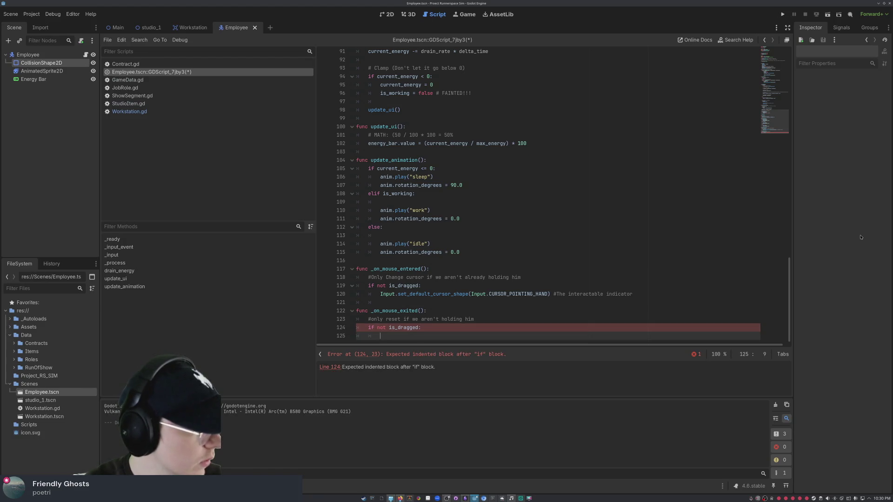
{"action": "type", "text": "nput"}
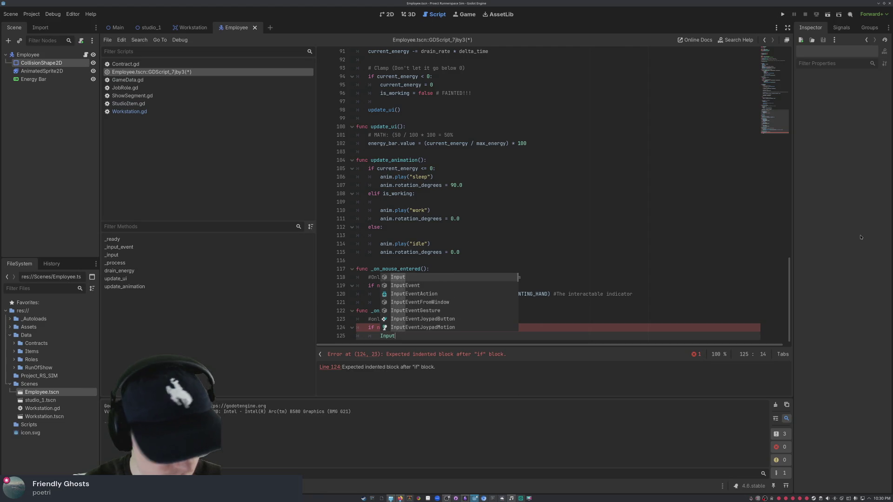
{"action": "type", "text": "."}
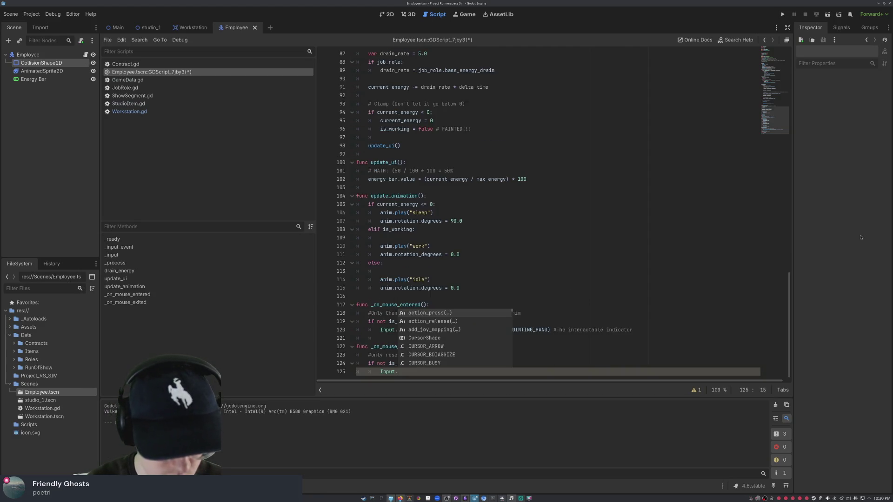
{"action": "type", "text": "set_"}
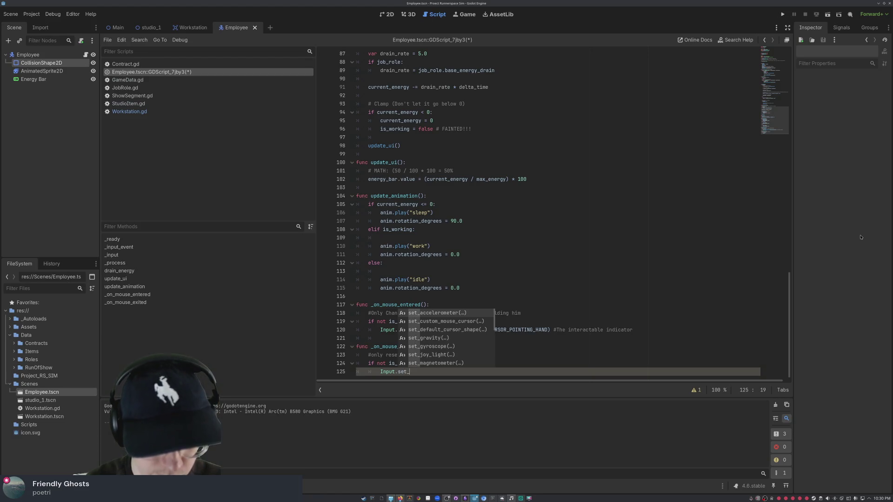
{"action": "key", "text": "Down"}
{"action": "key", "text": "Down"}
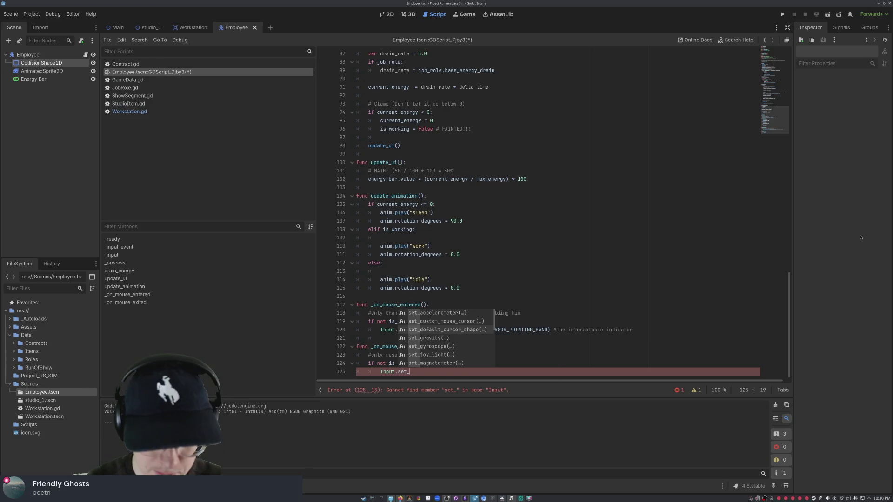
{"action": "key", "text": "Return"}
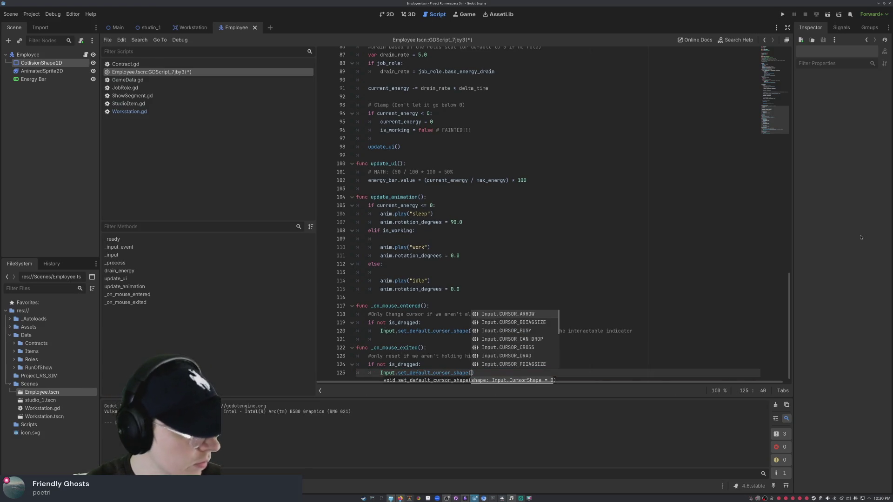
Pass Input.CURSOR_ARROW as the cursor shape and save Employee.gd.
{"action": "type", "text": "Input"}
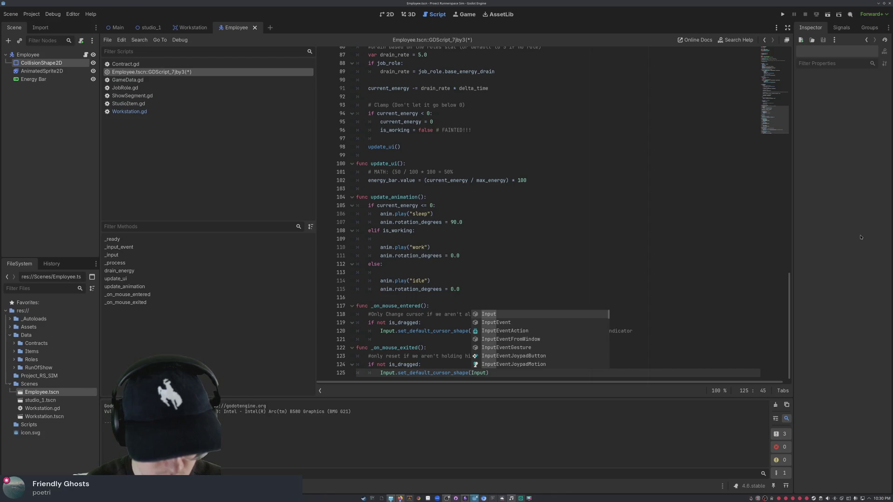
{"action": "type", "text": ".Cursor"}
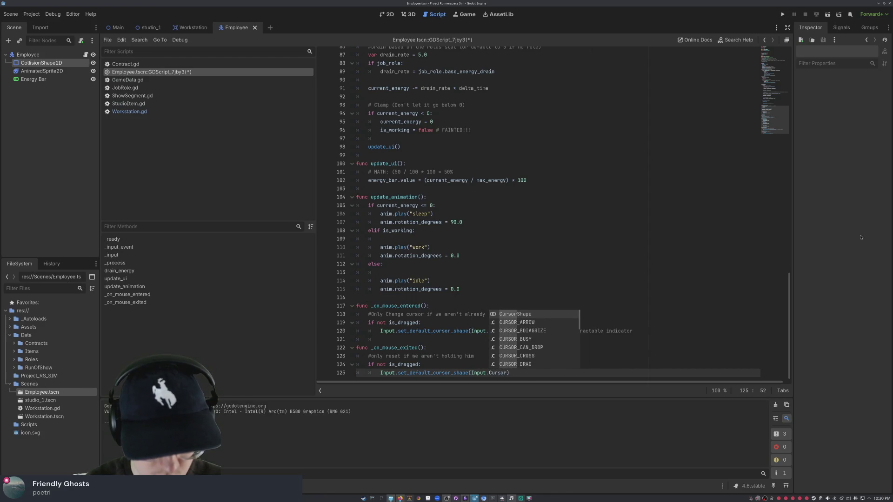
{"action": "type", "text": "_ARROW"}
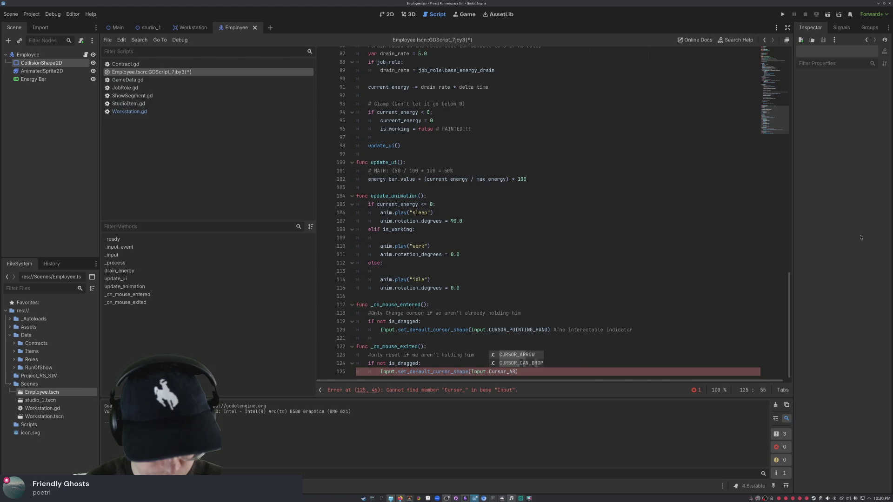
{"action": "key", "text": "BackSpace"}
{"action": "key", "text": "BackSpace"}
{"action": "key", "text": "BackSpace"}
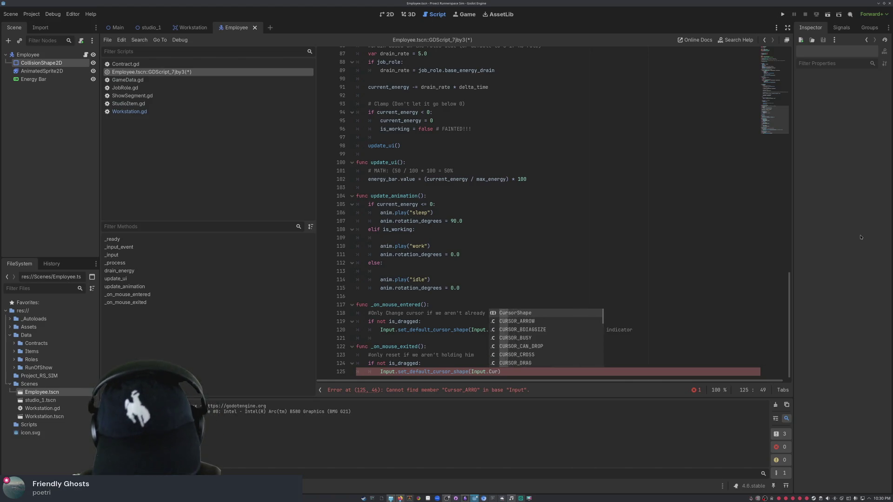
{"action": "key", "text": "BackSpace"}
{"action": "key", "text": "BackSpace"}
{"action": "key", "text": "BackSpace"}
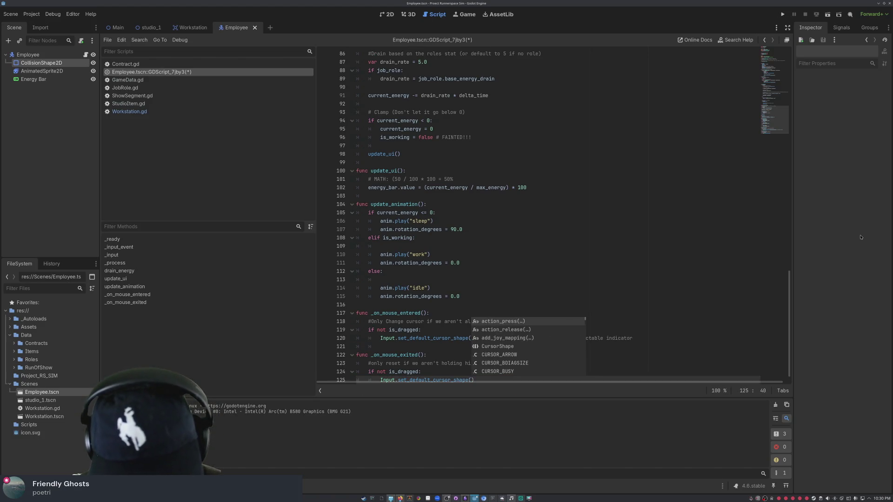
{"action": "type", "text": "0"}
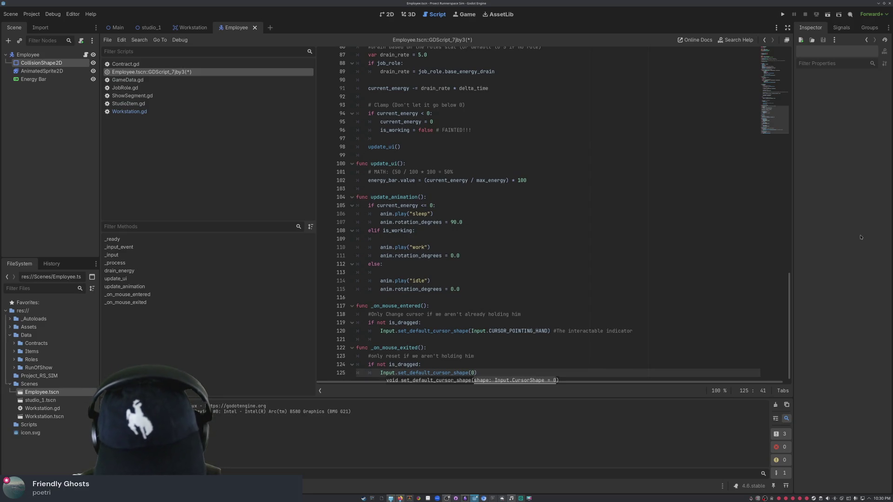
{"action": "key", "text": "Escape"}
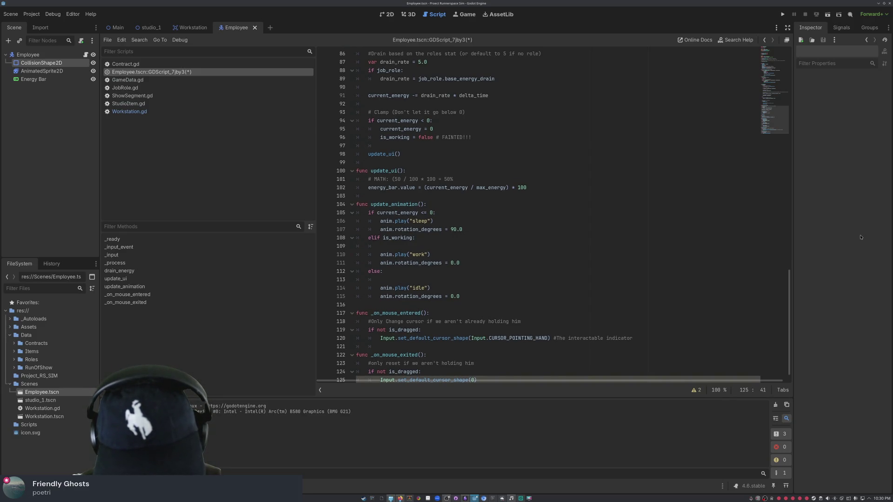
{"action": "key", "text": "BackSpace"}
{"action": "type", "text": "0"}
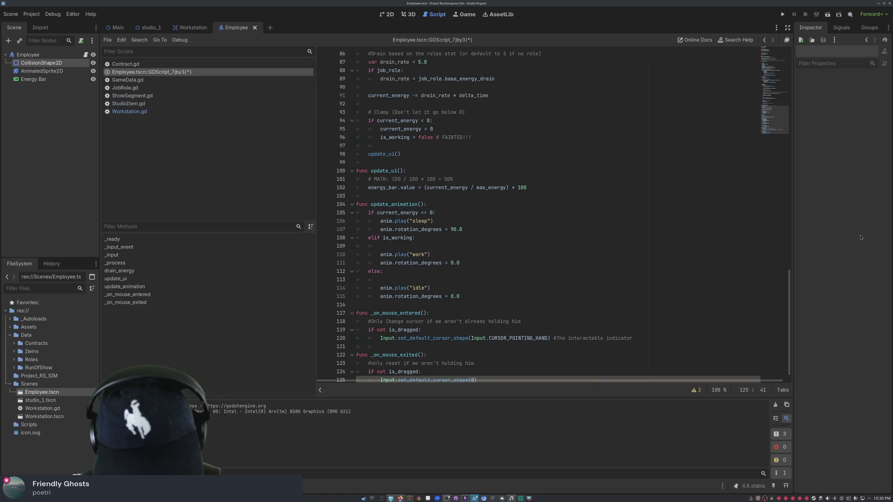
{"action": "key", "text": "BackSpace"}
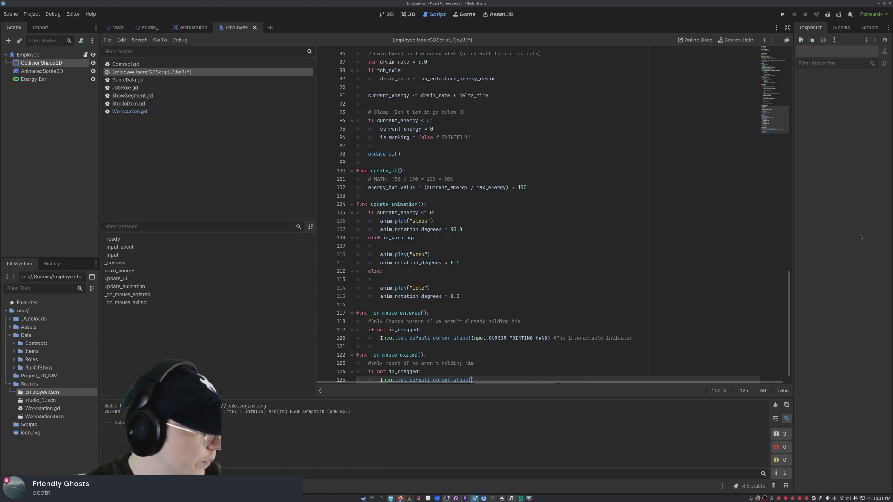
{"action": "type", "text": "Input"}
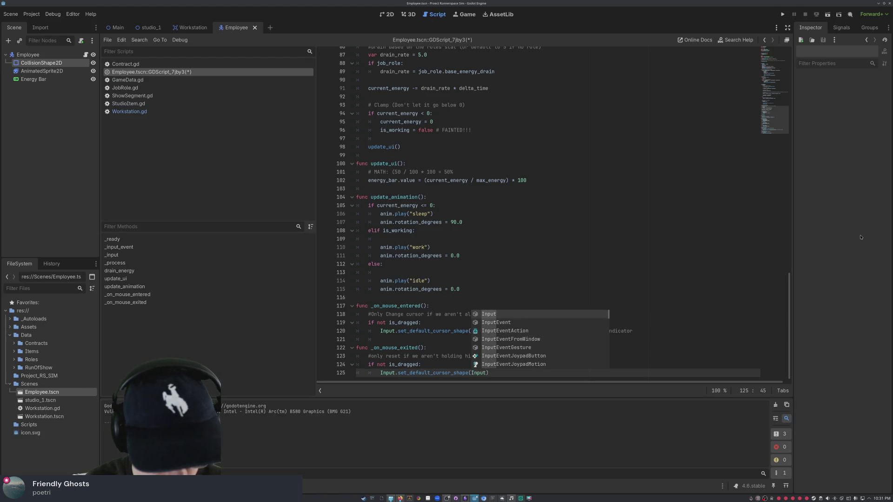
{"action": "type", "text": "."}
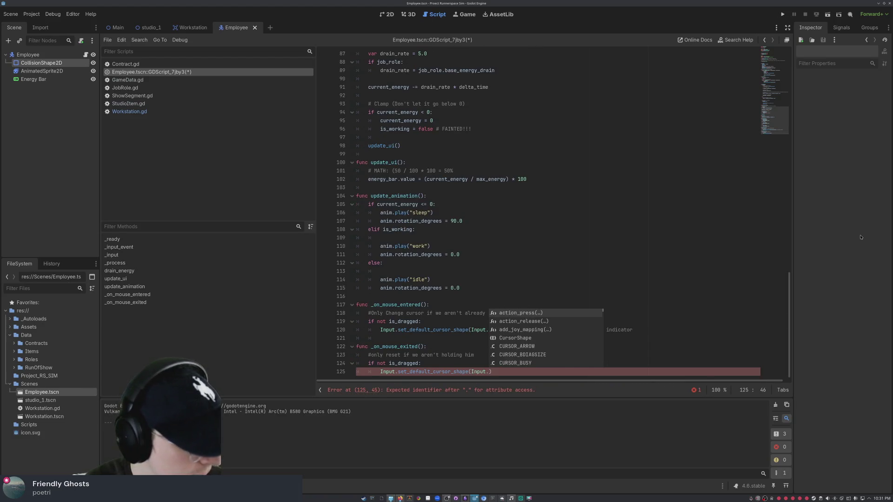
{"action": "type", "text": "CURSOR_"}
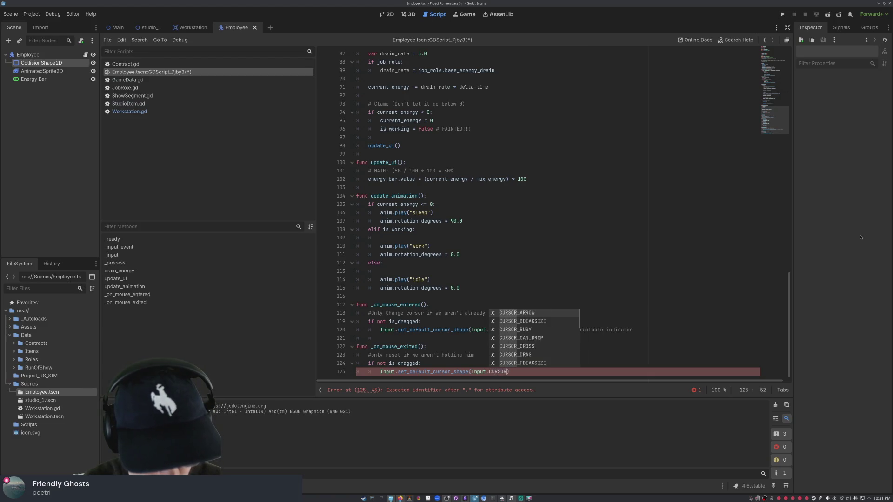
{"action": "key", "text": "Return"}
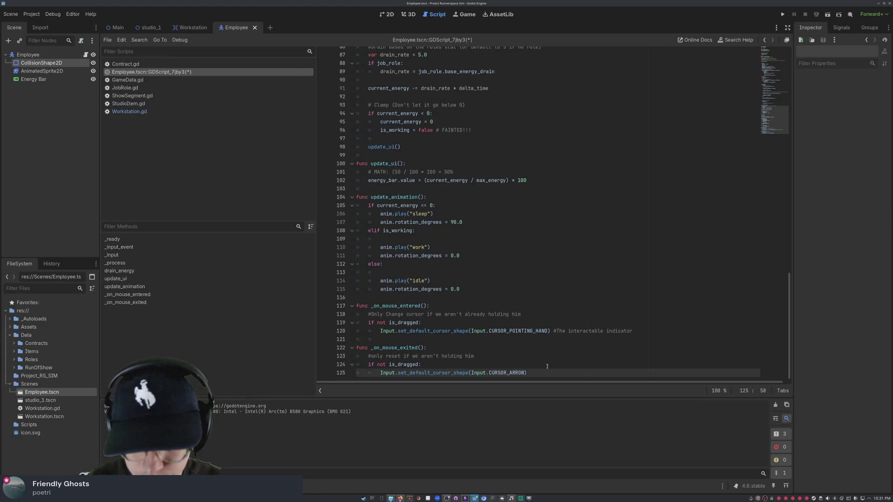
{"action": "key", "text": "ctrl+s"}
{"action": "left_click", "coordinate": [493, 206]}
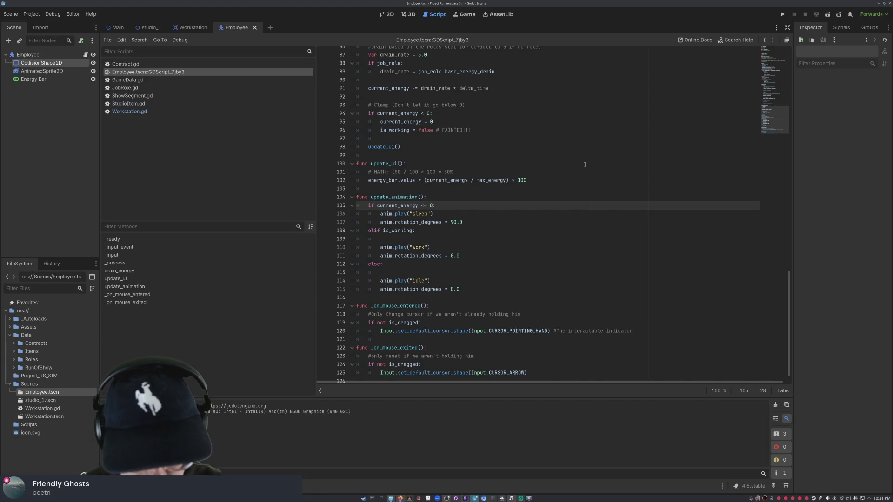
Run the scene with F6, drag the employee, enable camera override, and maximize the game window.
{"action": "key", "text": "F6"}
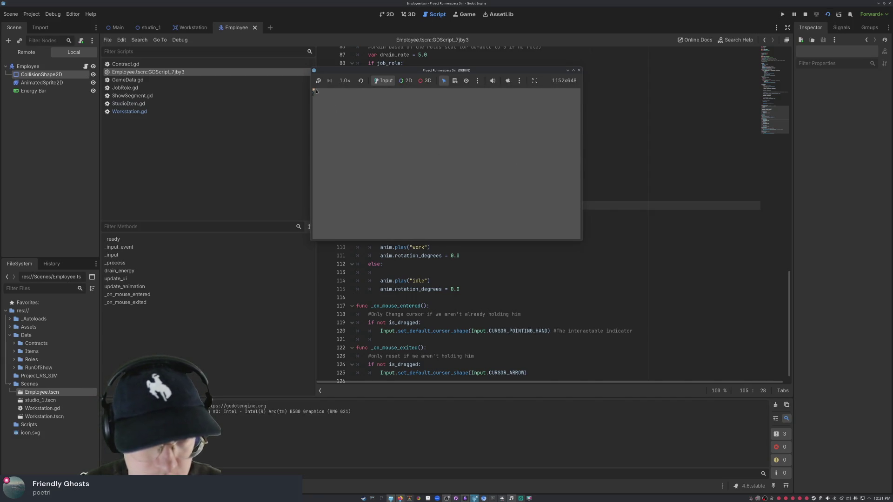
{"action": "mouse_move", "coordinate": [316, 92]}
{"action": "left_mouse_down"}
{"action": "mouse_move", "coordinate": [432, 130]}
{"action": "mouse_move", "coordinate": [540, 135]}
{"action": "mouse_move", "coordinate": [347, 173]}
{"action": "mouse_move", "coordinate": [471, 140]}
{"action": "mouse_move", "coordinate": [465, 150]}
{"action": "mouse_move", "coordinate": [386, 149]}
{"action": "mouse_move", "coordinate": [379, 184]}
{"action": "mouse_move", "coordinate": [535, 158]}
{"action": "mouse_move", "coordinate": [400, 193]}
{"action": "mouse_move", "coordinate": [458, 198]}
{"action": "mouse_move", "coordinate": [419, 198]}
{"action": "mouse_move", "coordinate": [440, 176]}
{"action": "mouse_move", "coordinate": [374, 139]}
{"action": "mouse_move", "coordinate": [476, 166]}
{"action": "mouse_move", "coordinate": [432, 160]}
{"action": "left_mouse_up"}
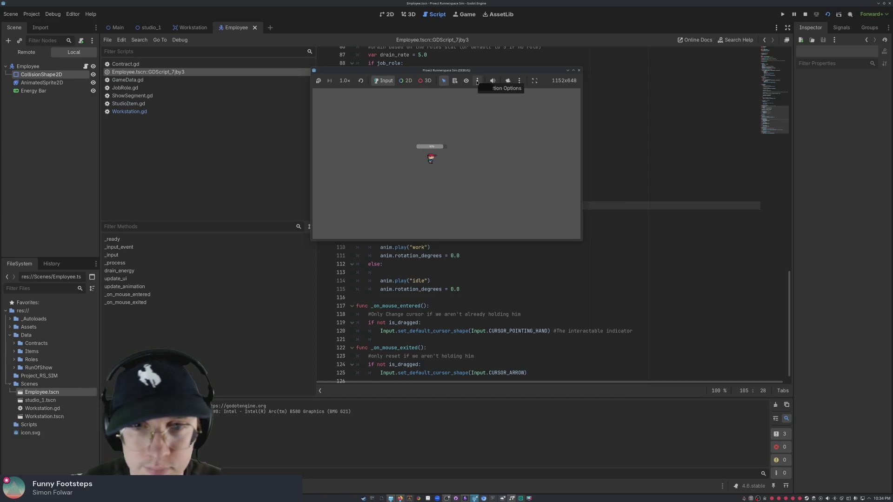
{"action": "left_click", "coordinate": [509, 82]}
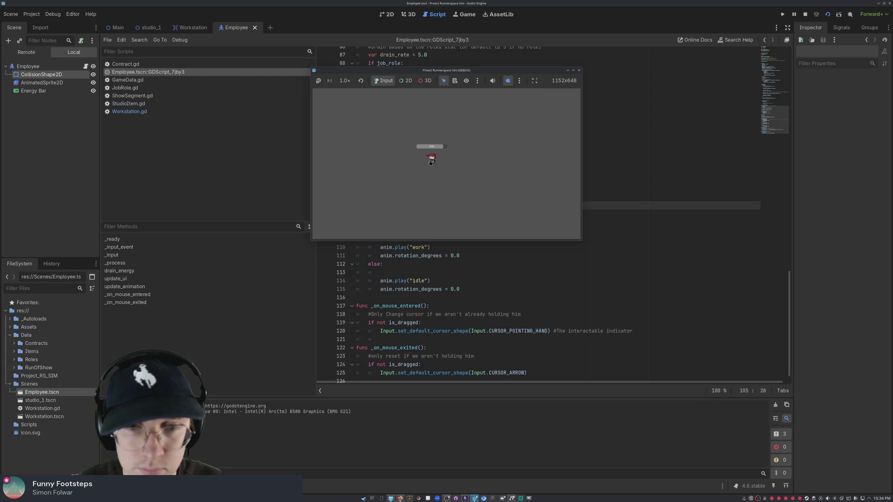
{"action": "mouse_move", "coordinate": [431, 162]}
{"action": "left_mouse_down"}
{"action": "mouse_move", "coordinate": [428, 154]}
{"action": "mouse_move", "coordinate": [484, 152]}
{"action": "mouse_move", "coordinate": [410, 142]}
{"action": "mouse_move", "coordinate": [411, 169]}
{"action": "left_mouse_up"}
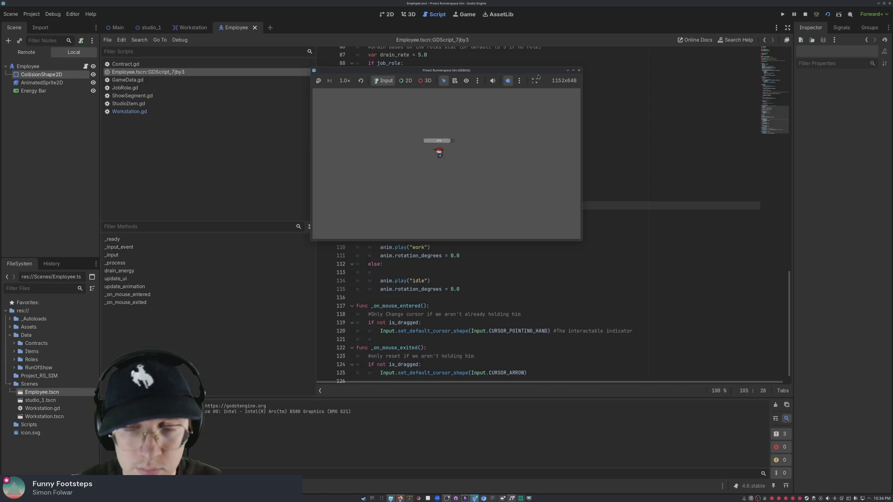
{"action": "left_click", "coordinate": [574, 71]}
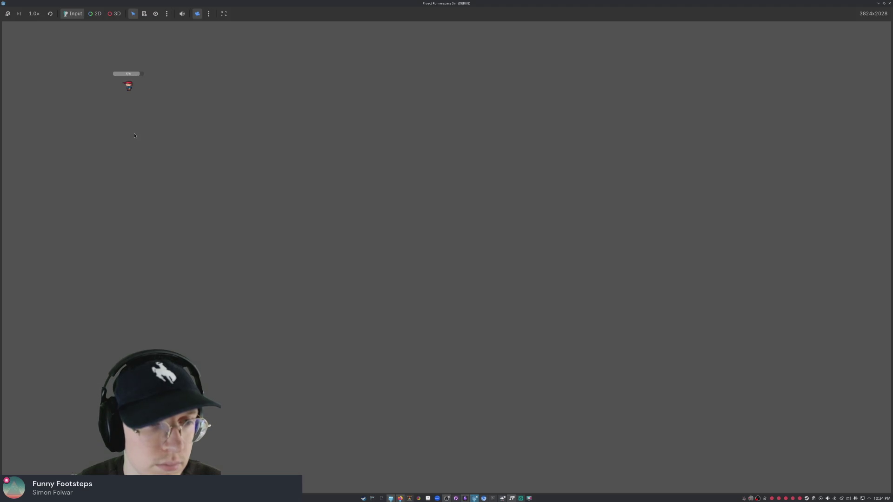
Toggle the camera override twice, drag the employee right and back up, then close the game.
{"action": "left_click", "coordinate": [197, 13]}
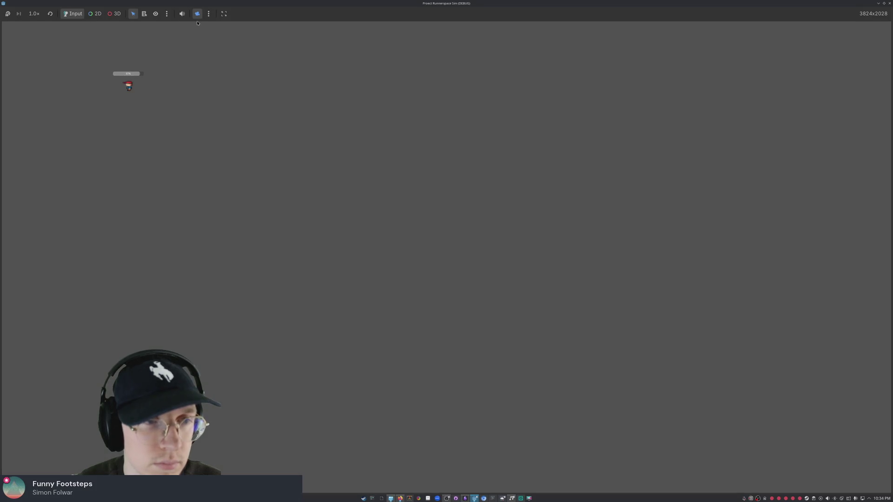
{"action": "left_click", "coordinate": [197, 14]}
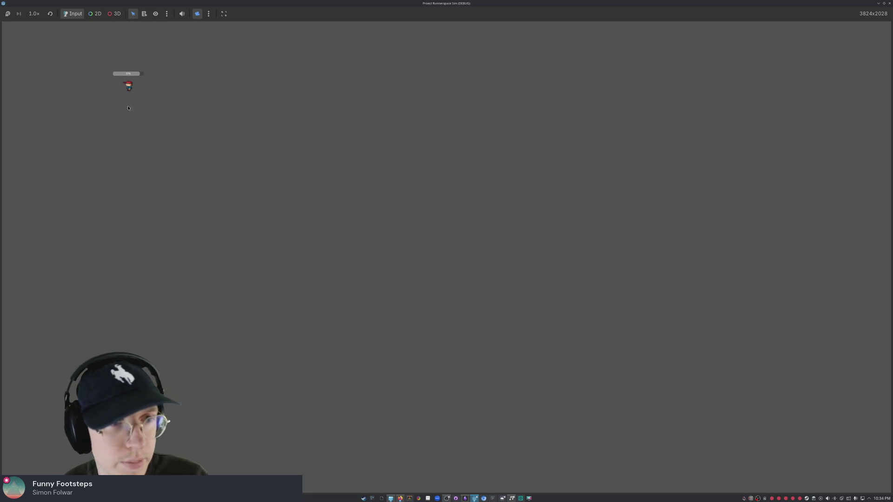
{"action": "mouse_move", "coordinate": [131, 83]}
{"action": "left_mouse_down"}
{"action": "mouse_move", "coordinate": [623, 167]}
{"action": "mouse_move", "coordinate": [867, 378]}
{"action": "left_mouse_up"}
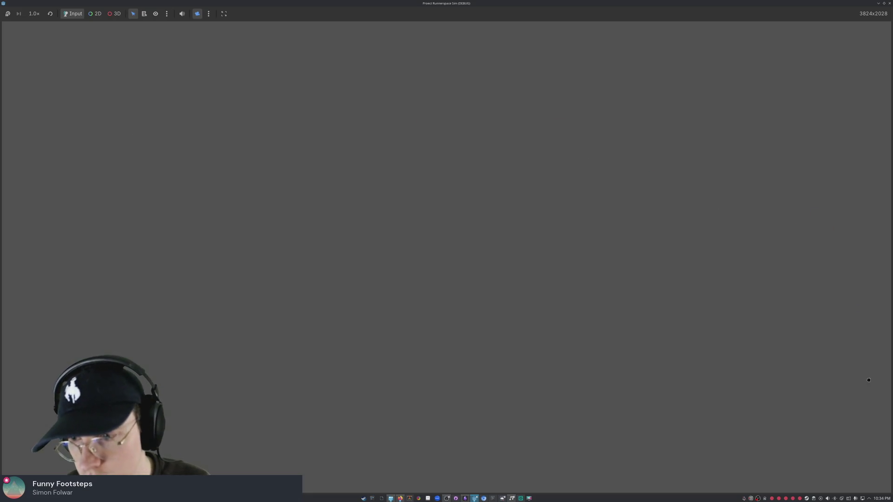
{"action": "mouse_move", "coordinate": [881, 466]}
{"action": "left_mouse_down"}
{"action": "mouse_move", "coordinate": [614, 293]}
{"action": "mouse_move", "coordinate": [189, 179]}
{"action": "mouse_move", "coordinate": [505, 98]}
{"action": "mouse_move", "coordinate": [93, 144]}
{"action": "mouse_move", "coordinate": [70, 116]}
{"action": "mouse_move", "coordinate": [139, 195]}
{"action": "mouse_move", "coordinate": [253, 199]}
{"action": "mouse_move", "coordinate": [239, 204]}
{"action": "mouse_move", "coordinate": [447, 181]}
{"action": "mouse_move", "coordinate": [641, 181]}
{"action": "mouse_move", "coordinate": [177, 120]}
{"action": "mouse_move", "coordinate": [211, 132]}
{"action": "mouse_move", "coordinate": [624, 134]}
{"action": "mouse_move", "coordinate": [673, 123]}
{"action": "mouse_move", "coordinate": [289, 104]}
{"action": "mouse_move", "coordinate": [117, 116]}
{"action": "mouse_move", "coordinate": [353, 130]}
{"action": "mouse_move", "coordinate": [758, 120]}
{"action": "mouse_move", "coordinate": [135, 95]}
{"action": "mouse_move", "coordinate": [186, 110]}
{"action": "mouse_move", "coordinate": [493, 123]}
{"action": "mouse_move", "coordinate": [773, 45]}
{"action": "left_mouse_up"}
{"action": "left_click", "coordinate": [890, 4]}
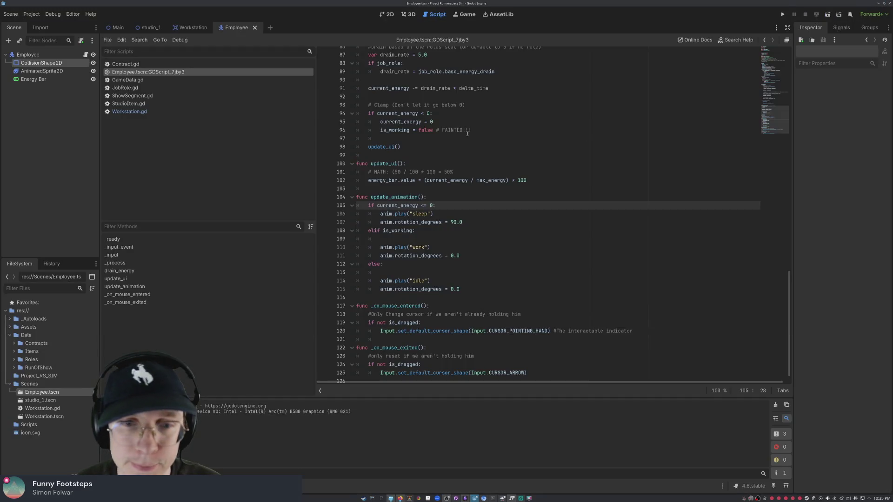
Change sway_amount from 0.1 to 0.05 and recovery_speed from 10.0 to 5.0.
{"action": "scroll", "coordinate": [506, 207], "scroll_direction": "up", "scroll_amount": 10}
{"action": "scroll", "coordinate": [506, 205], "scroll_direction": "up", "scroll_amount": 4}
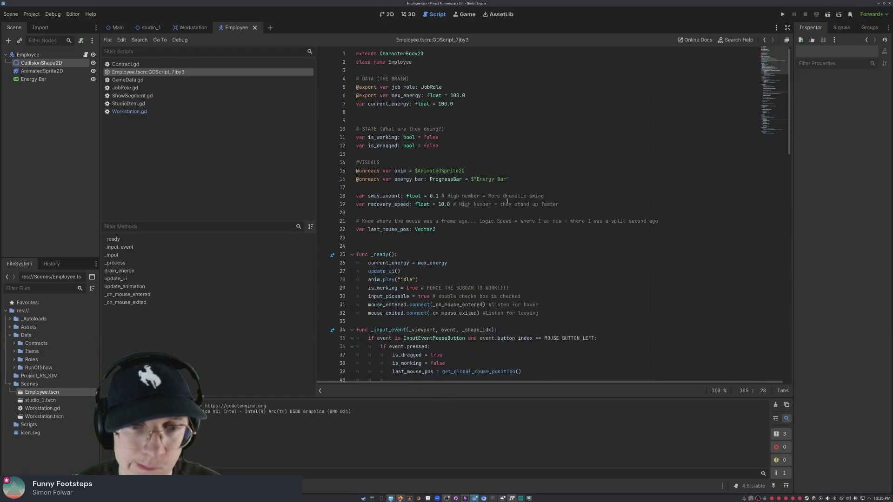
{"action": "left_click", "coordinate": [438, 196]}
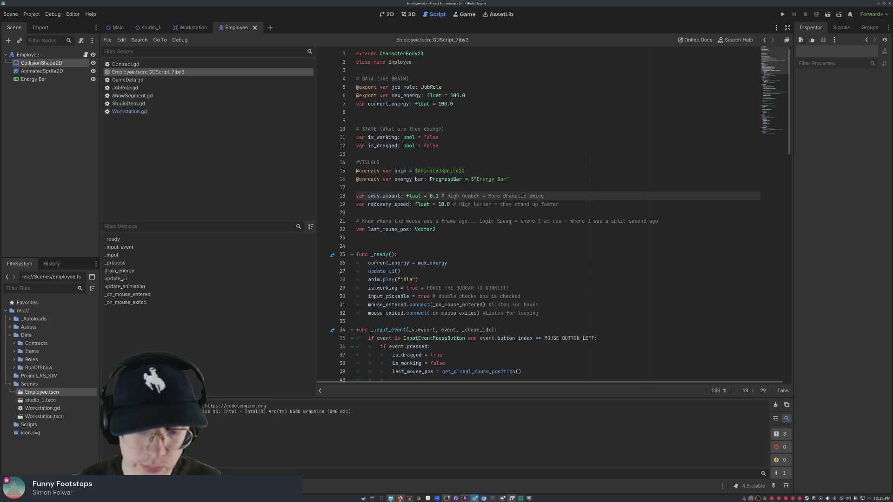
{"action": "key", "text": "BackSpace"}
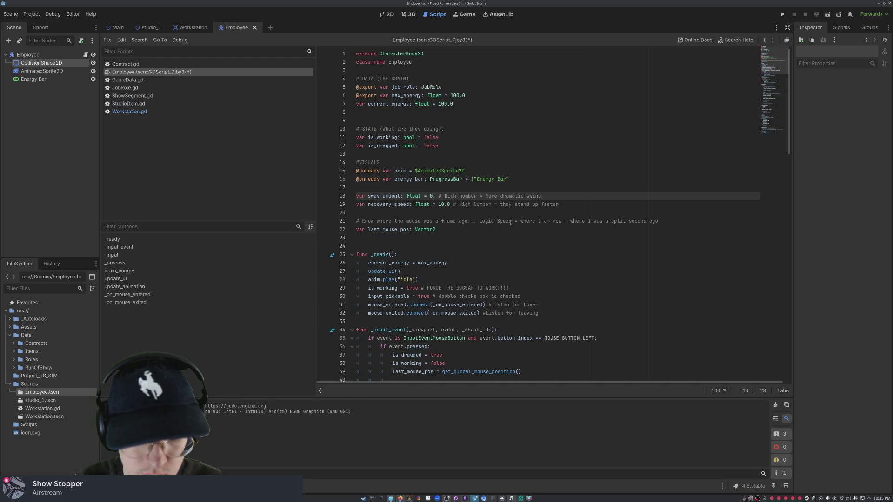
{"action": "type", "text": "05"}
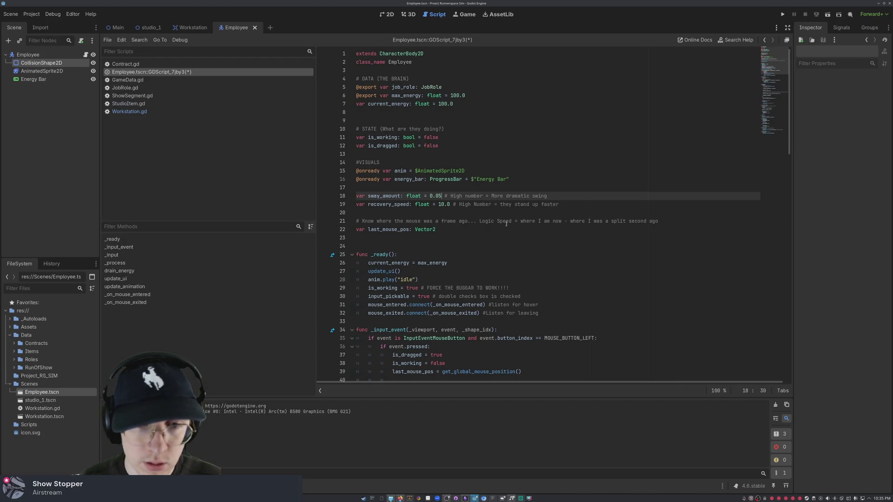
{"action": "left_click", "coordinate": [458, 221]}
{"action": "left_click", "coordinate": [443, 204]}
{"action": "key", "text": "BackSpace"}
{"action": "key", "text": "BackSpace"}
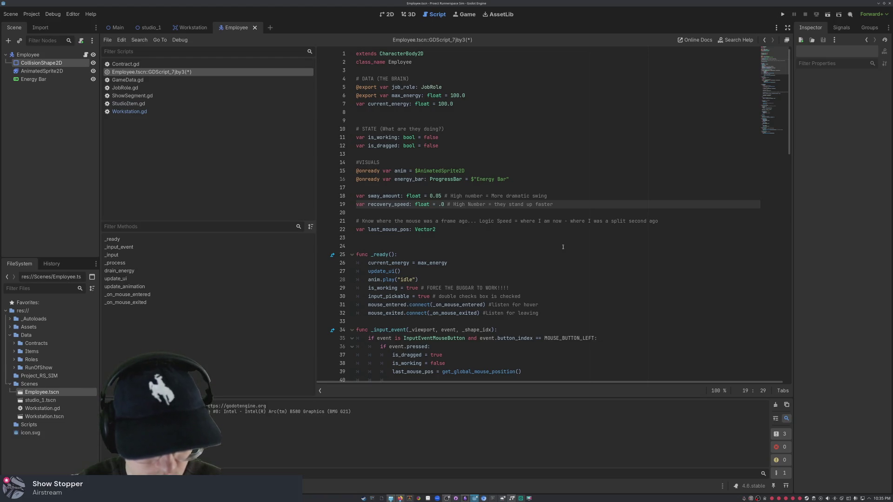
{"action": "type", "text": "5"}
{"action": "left_click", "coordinate": [563, 247]}
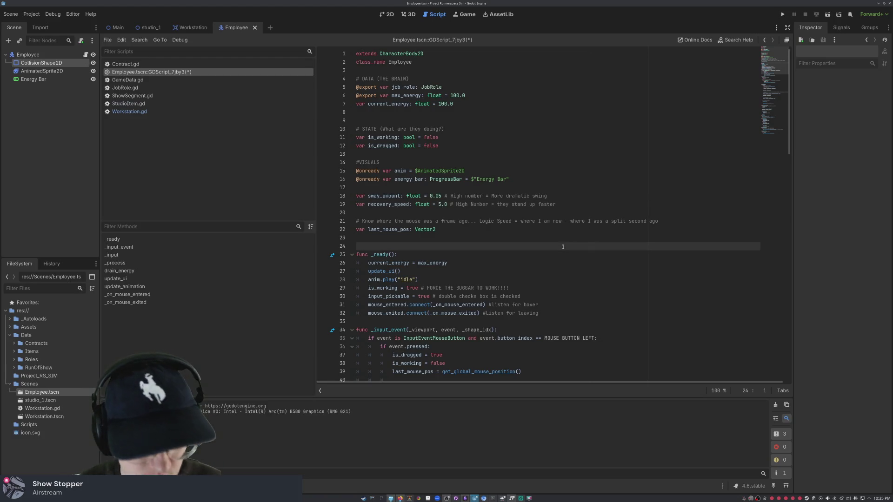
Save the script, run the scene and swing the employee across the game view.
{"action": "key", "text": "ctrl+s"}
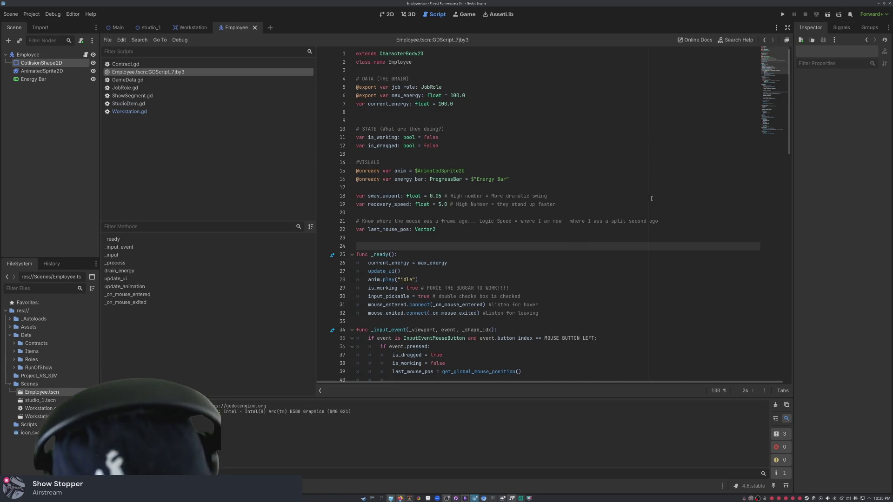
{"action": "key", "text": "F6"}
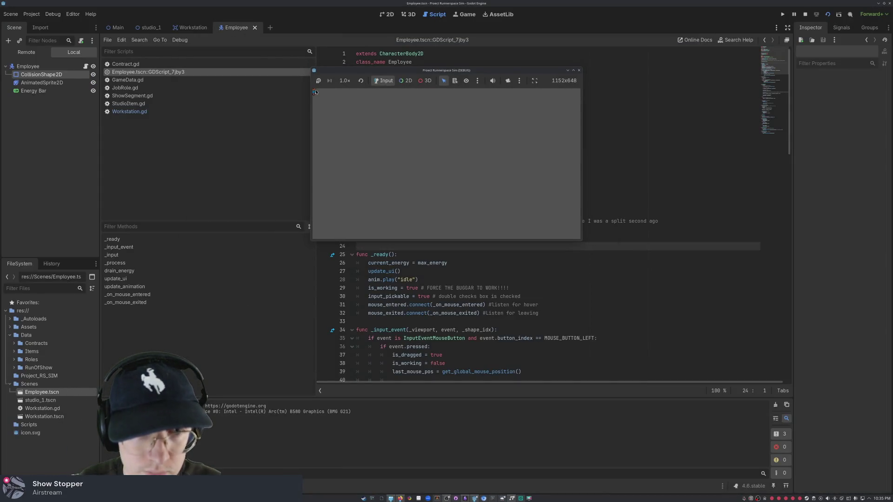
{"action": "mouse_move", "coordinate": [316, 92]}
{"action": "left_mouse_down"}
{"action": "mouse_move", "coordinate": [430, 109]}
{"action": "mouse_move", "coordinate": [348, 114]}
{"action": "mouse_move", "coordinate": [435, 109]}
{"action": "mouse_move", "coordinate": [505, 130]}
{"action": "mouse_move", "coordinate": [344, 137]}
{"action": "mouse_move", "coordinate": [463, 140]}
{"action": "mouse_move", "coordinate": [344, 136]}
{"action": "mouse_move", "coordinate": [426, 138]}
{"action": "left_mouse_up"}
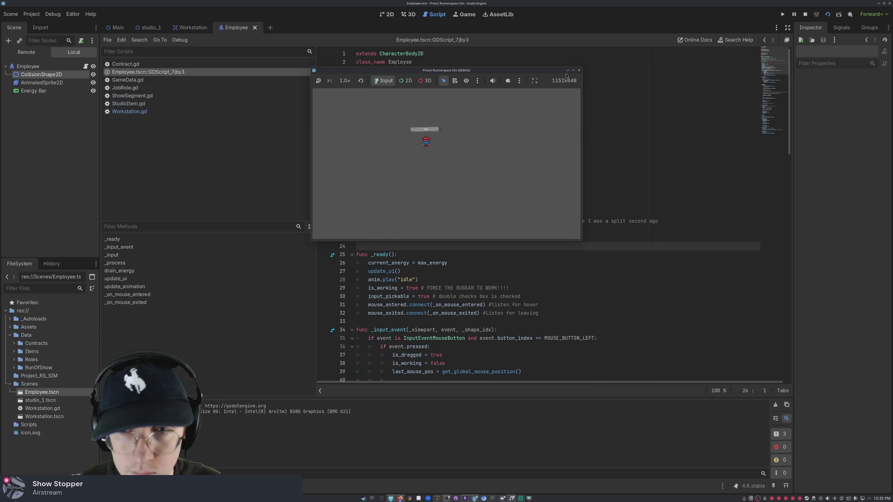
{"action": "left_click", "coordinate": [579, 71]}
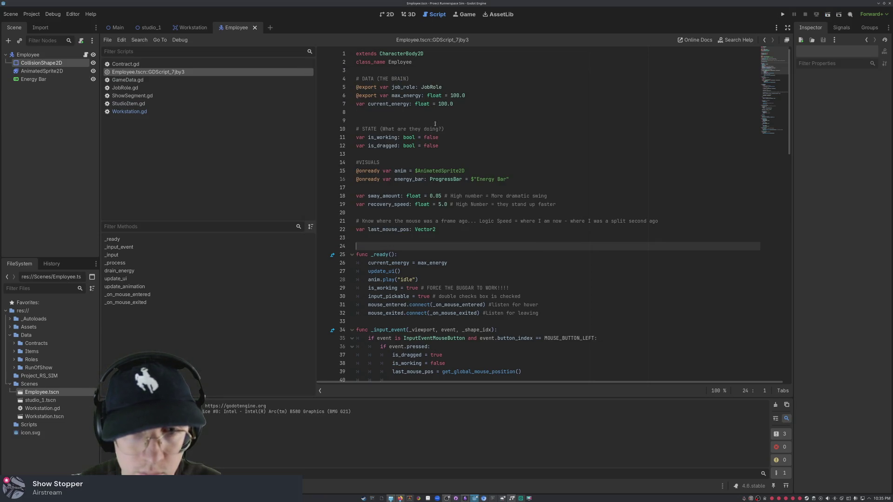
Make sway_amount -0.05 and rerun the scene to test the reversed sway by dragging the employee.
{"action": "left_click", "coordinate": [430, 196]}
{"action": "type", "text": "-"}
{"action": "left_click", "coordinate": [515, 214]}
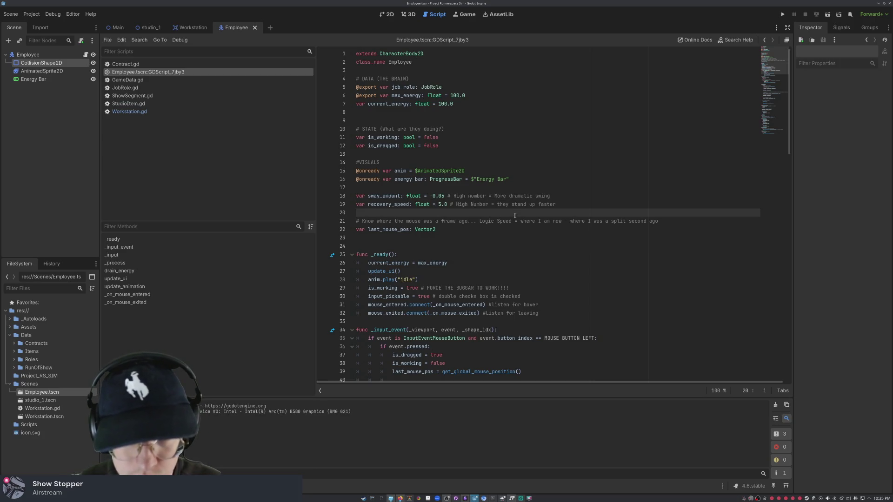
{"action": "left_click", "coordinate": [439, 204]}
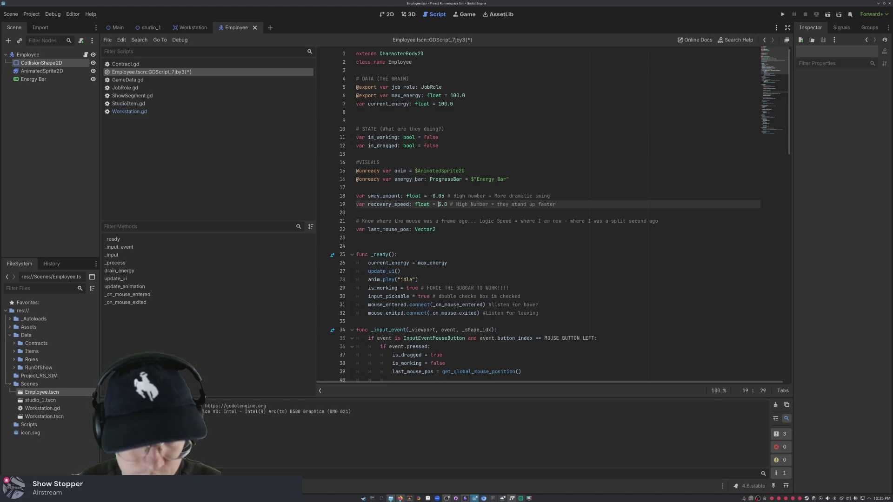
{"action": "left_click", "coordinate": [538, 185]}
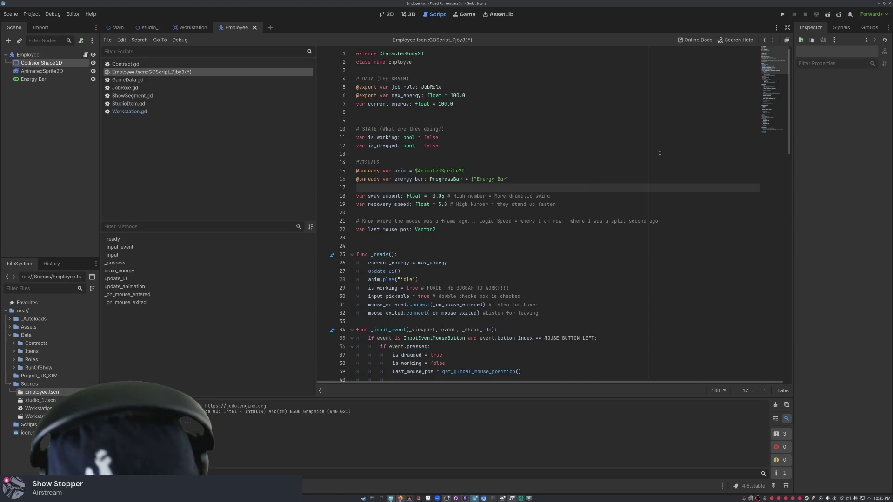
{"action": "key", "text": "F6"}
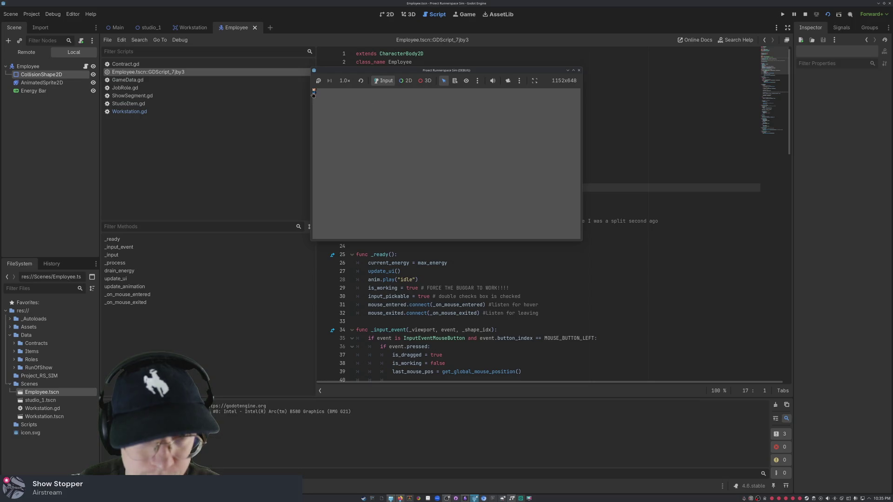
{"action": "mouse_move", "coordinate": [313, 94]}
{"action": "left_mouse_down"}
{"action": "mouse_move", "coordinate": [560, 125]}
{"action": "mouse_move", "coordinate": [332, 134]}
{"action": "mouse_move", "coordinate": [503, 136]}
{"action": "mouse_move", "coordinate": [508, 147]}
{"action": "mouse_move", "coordinate": [367, 149]}
{"action": "mouse_move", "coordinate": [425, 140]}
{"action": "mouse_move", "coordinate": [500, 149]}
{"action": "mouse_move", "coordinate": [410, 181]}
{"action": "mouse_move", "coordinate": [493, 163]}
{"action": "mouse_move", "coordinate": [500, 151]}
{"action": "mouse_move", "coordinate": [396, 164]}
{"action": "mouse_move", "coordinate": [346, 153]}
{"action": "mouse_move", "coordinate": [386, 144]}
{"action": "mouse_move", "coordinate": [463, 149]}
{"action": "mouse_move", "coordinate": [337, 165]}
{"action": "mouse_move", "coordinate": [477, 160]}
{"action": "left_mouse_up"}
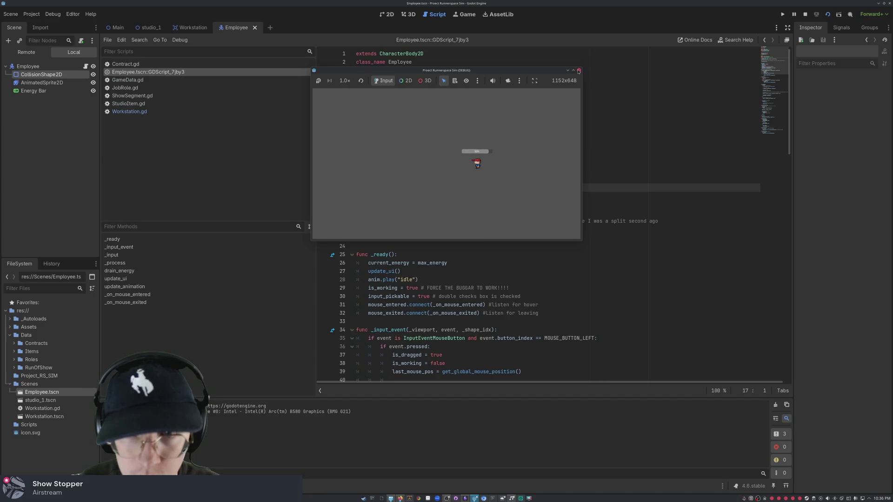
{"action": "left_click", "coordinate": [578, 70]}
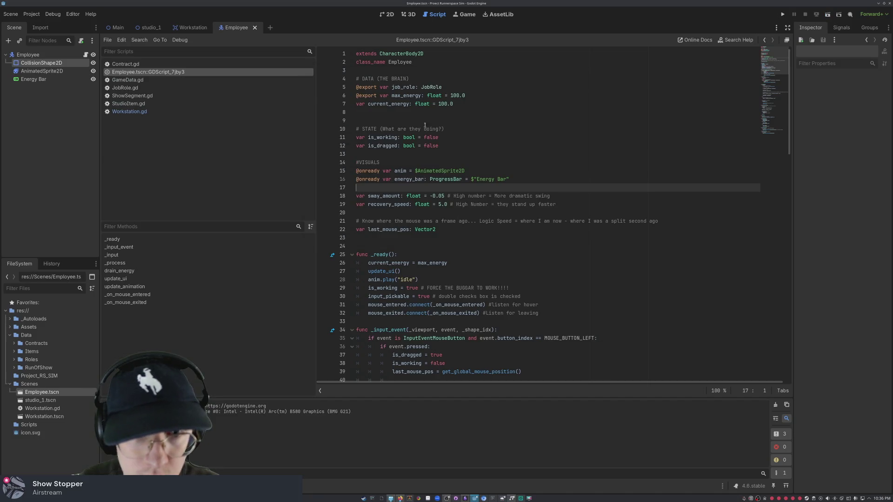
Change recovery_speed from 5.0 to 60.0, then save and run the scene again.
{"action": "left_click", "coordinate": [440, 204]}
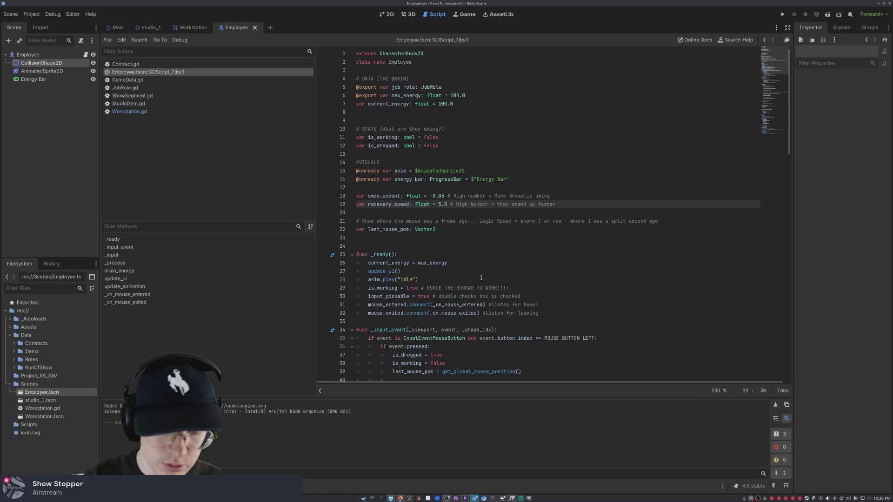
{"action": "key", "text": "BackSpace"}
{"action": "type", "text": "60"}
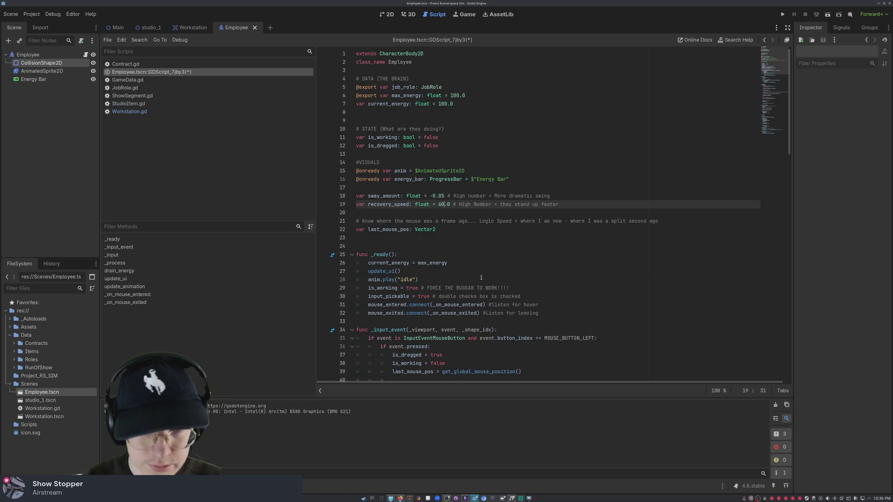
{"action": "left_click", "coordinate": [481, 278]}
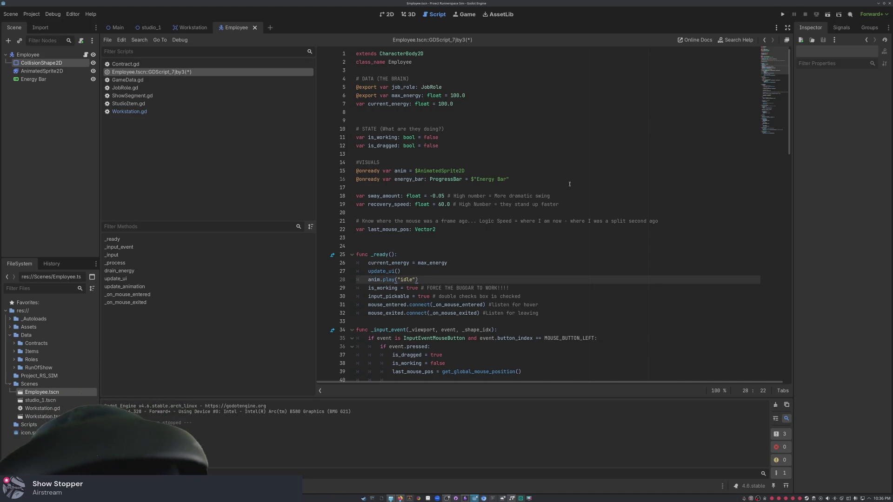
{"action": "key", "text": "F5"}
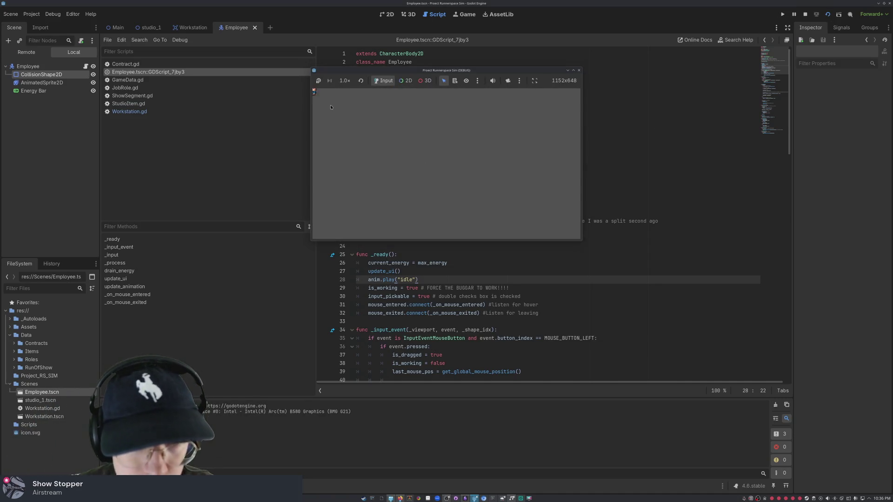
Drag-test the 60.0 recovery speed, stop the game and change recovery_speed to 7.0.
{"action": "mouse_move", "coordinate": [314, 92]}
{"action": "left_mouse_down"}
{"action": "mouse_move", "coordinate": [515, 110]}
{"action": "mouse_move", "coordinate": [361, 132]}
{"action": "mouse_move", "coordinate": [409, 136]}
{"action": "mouse_move", "coordinate": [353, 143]}
{"action": "mouse_move", "coordinate": [544, 142]}
{"action": "mouse_move", "coordinate": [372, 148]}
{"action": "mouse_move", "coordinate": [562, 153]}
{"action": "left_mouse_up"}
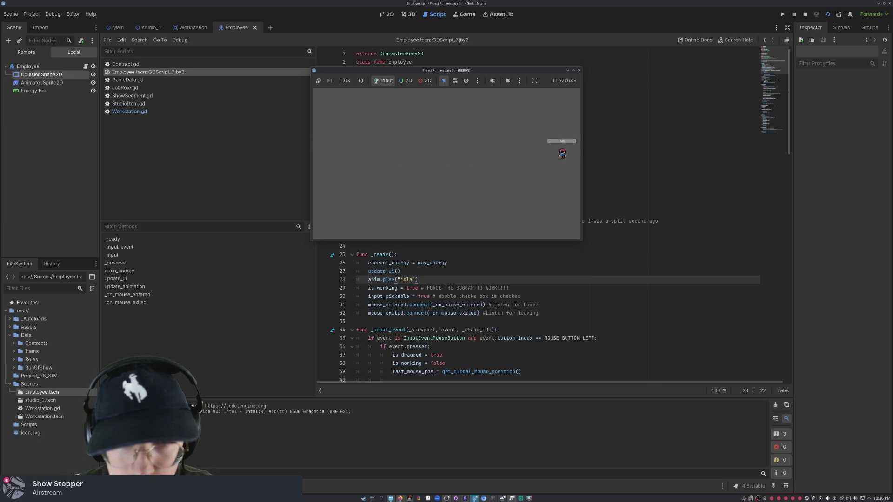
{"action": "left_click", "coordinate": [579, 71]}
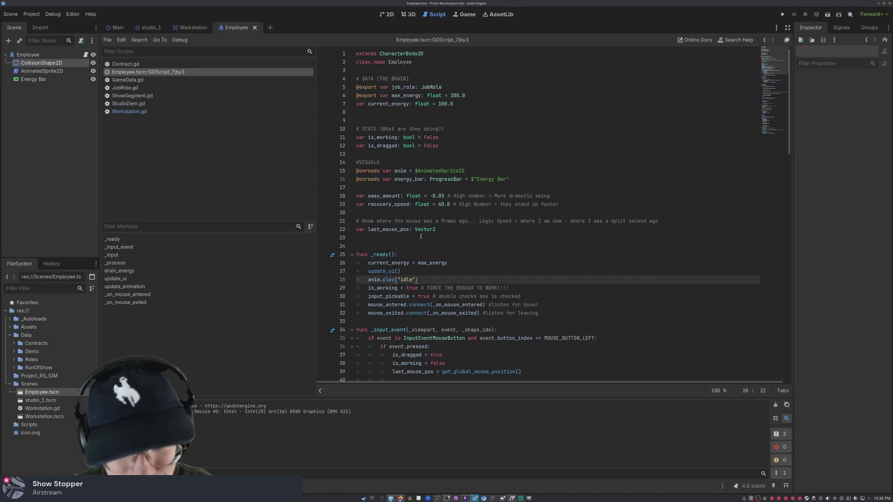
{"action": "left_click", "coordinate": [443, 203]}
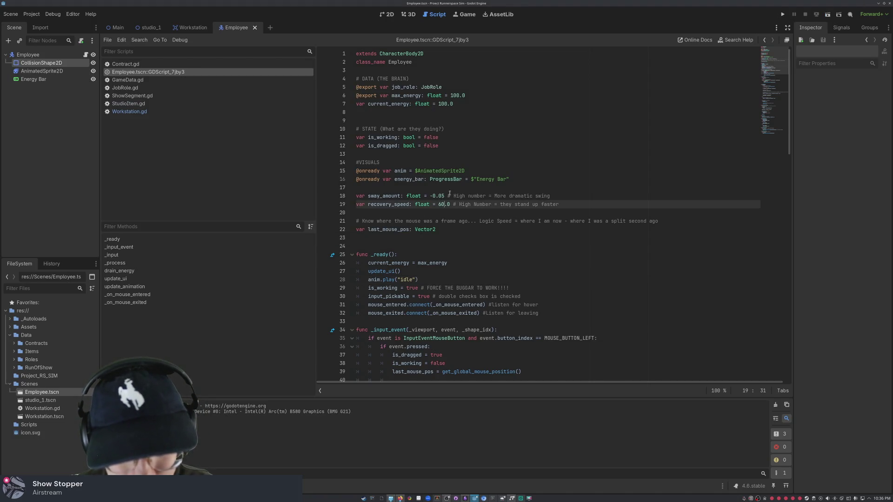
{"action": "key", "text": "BackSpace"}
{"action": "key", "text": "BackSpace"}
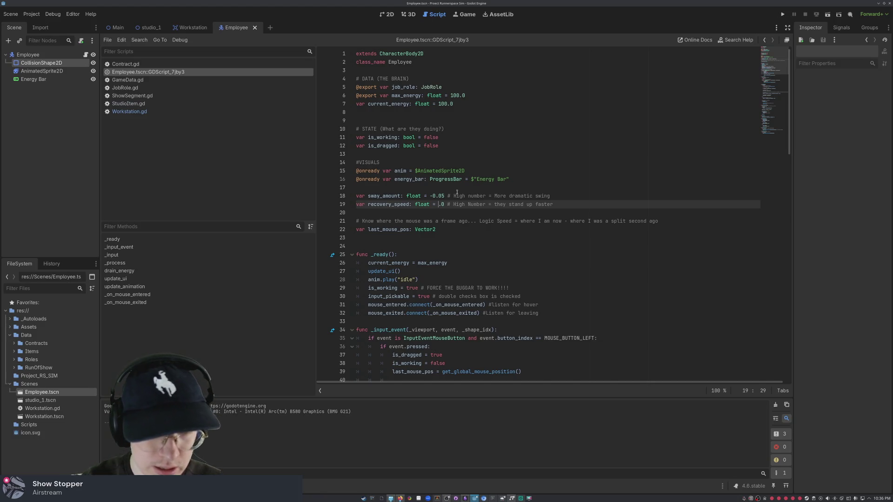
{"action": "type", "text": "7"}
{"action": "left_click", "coordinate": [465, 247]}
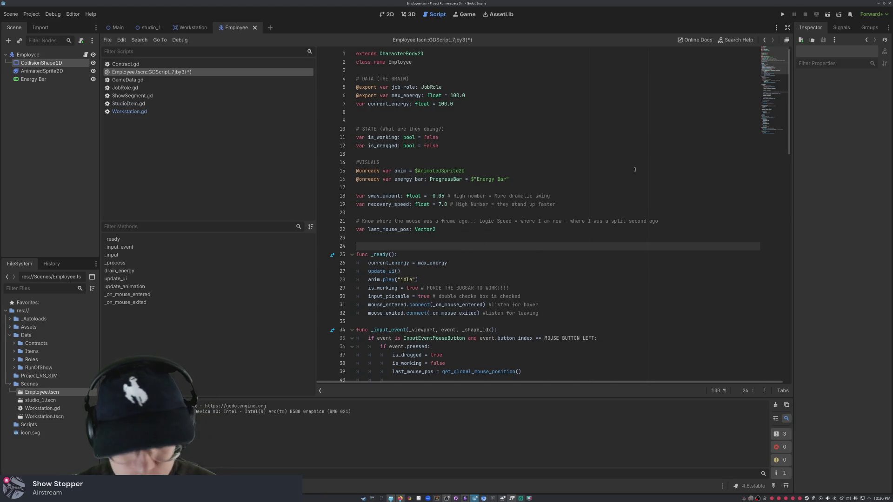
Save, run the scene and drag the employee to test recovery_speed 7.0, then stop the game.
{"action": "key", "text": "ctrl+s"}
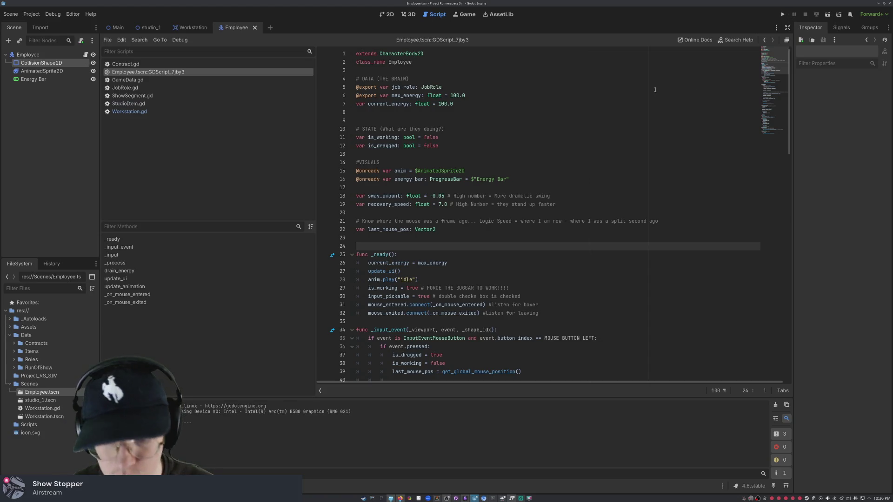
{"action": "key", "text": "F6"}
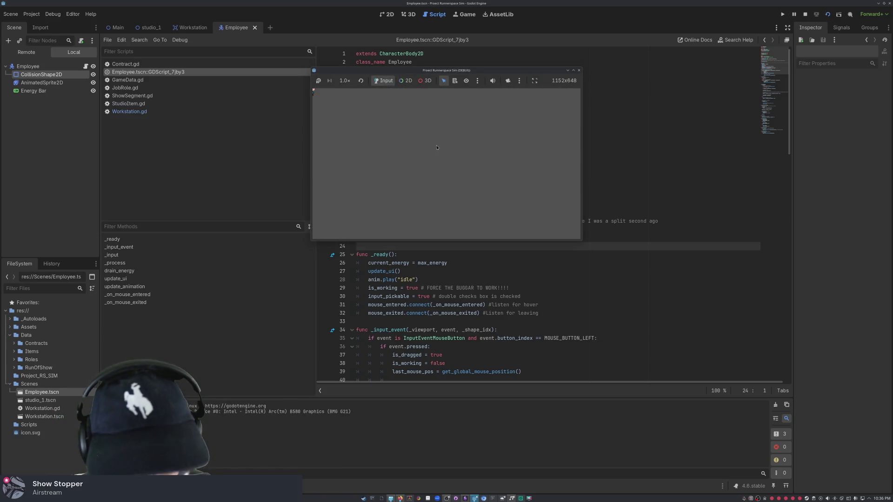
{"action": "mouse_move", "coordinate": [322, 93]}
{"action": "left_mouse_down"}
{"action": "mouse_move", "coordinate": [443, 96]}
{"action": "mouse_move", "coordinate": [549, 120]}
{"action": "mouse_move", "coordinate": [303, 159]}
{"action": "mouse_move", "coordinate": [434, 132]}
{"action": "mouse_move", "coordinate": [530, 126]}
{"action": "mouse_move", "coordinate": [345, 148]}
{"action": "mouse_move", "coordinate": [478, 142]}
{"action": "mouse_move", "coordinate": [528, 138]}
{"action": "mouse_move", "coordinate": [334, 138]}
{"action": "mouse_move", "coordinate": [538, 180]}
{"action": "mouse_move", "coordinate": [343, 175]}
{"action": "mouse_move", "coordinate": [554, 175]}
{"action": "mouse_move", "coordinate": [475, 185]}
{"action": "mouse_move", "coordinate": [489, 170]}
{"action": "mouse_move", "coordinate": [393, 160]}
{"action": "left_mouse_up"}
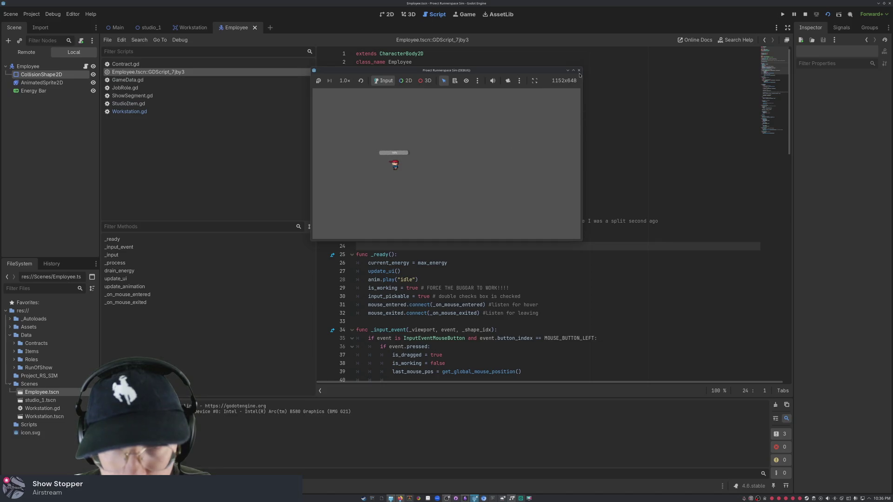
{"action": "left_click", "coordinate": [580, 70]}
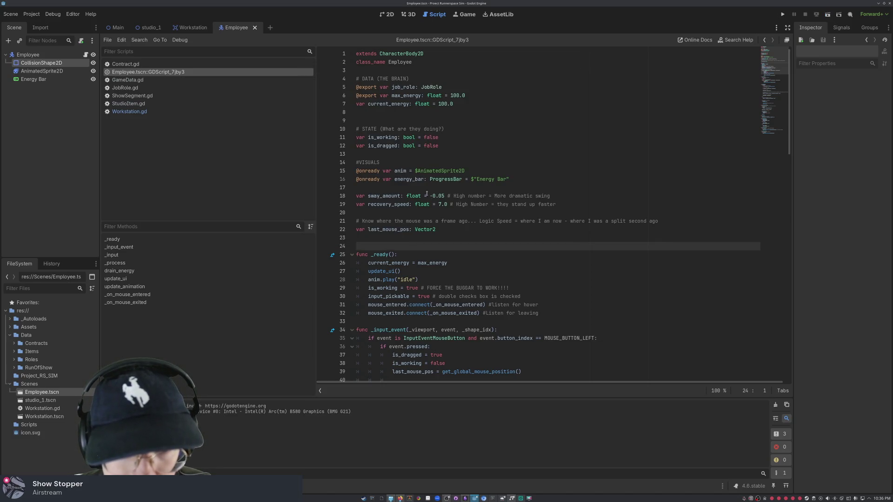
{"action": "left_click", "coordinate": [444, 196]}
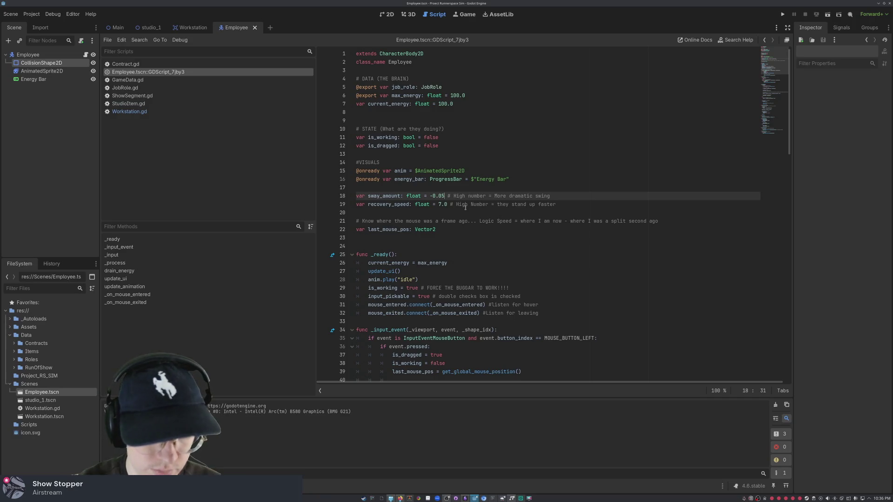
Change sway_amount to -0.1 and recovery_speed to 8.0.
{"action": "key", "text": "BackSpace"}
{"action": "key", "text": "BackSpace"}
{"action": "type", "text": "1"}
{"action": "key", "text": "Down"}
{"action": "key", "text": "Down"}
{"action": "key", "text": "Up"}
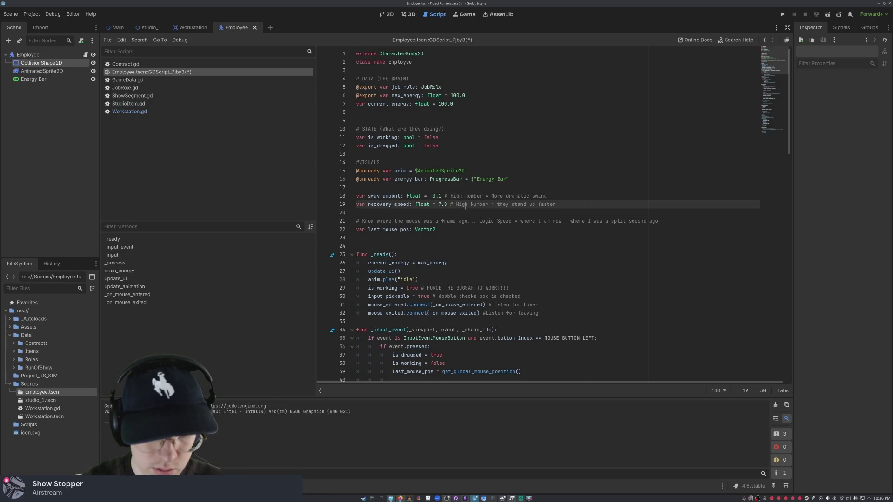
{"action": "key", "text": "BackSpace"}
{"action": "type", "text": "8"}
Save, run the scene and drag the employee to test the new sway, then stop it.
{"action": "key", "text": "ctrl+s"}
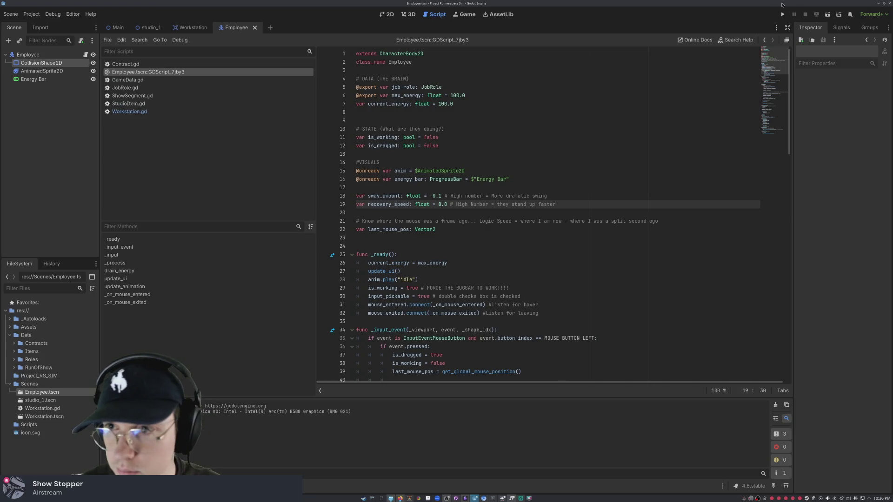
{"action": "key", "text": "F6"}
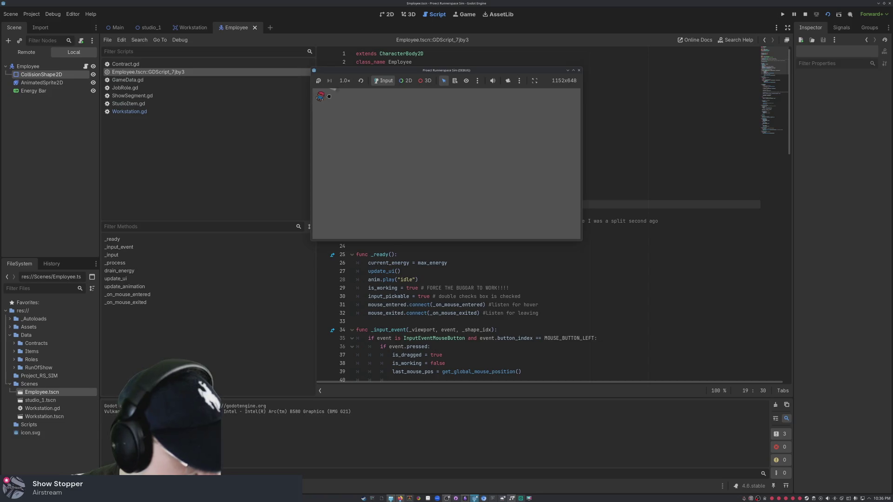
{"action": "mouse_move", "coordinate": [329, 96]}
{"action": "left_mouse_down"}
{"action": "mouse_move", "coordinate": [418, 136]}
{"action": "mouse_move", "coordinate": [576, 170]}
{"action": "mouse_move", "coordinate": [313, 181]}
{"action": "mouse_move", "coordinate": [384, 163]}
{"action": "mouse_move", "coordinate": [540, 166]}
{"action": "mouse_move", "coordinate": [435, 152]}
{"action": "mouse_move", "coordinate": [313, 158]}
{"action": "mouse_move", "coordinate": [368, 171]}
{"action": "mouse_move", "coordinate": [554, 143]}
{"action": "mouse_move", "coordinate": [350, 166]}
{"action": "mouse_move", "coordinate": [573, 160]}
{"action": "mouse_move", "coordinate": [329, 159]}
{"action": "mouse_move", "coordinate": [541, 166]}
{"action": "mouse_move", "coordinate": [384, 160]}
{"action": "mouse_move", "coordinate": [512, 149]}
{"action": "mouse_move", "coordinate": [335, 155]}
{"action": "mouse_move", "coordinate": [391, 161]}
{"action": "left_mouse_up"}
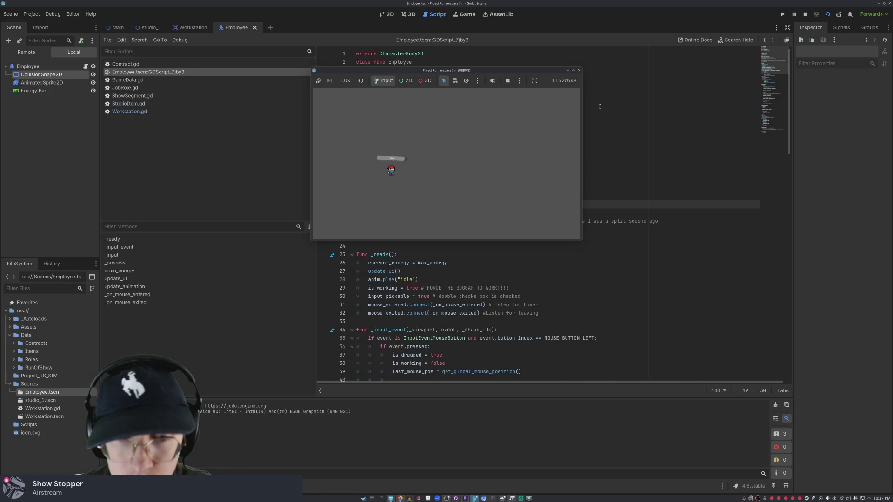
{"action": "left_click", "coordinate": [580, 71]}
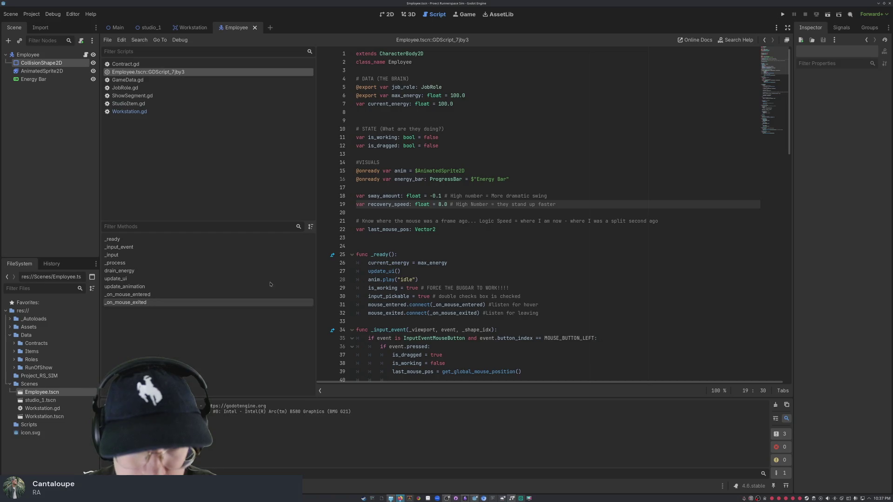
Insert new lines right after the func update_animation() header, ahead of its energy check.
{"action": "scroll", "coordinate": [401, 238], "scroll_direction": "down", "scroll_amount": 4}
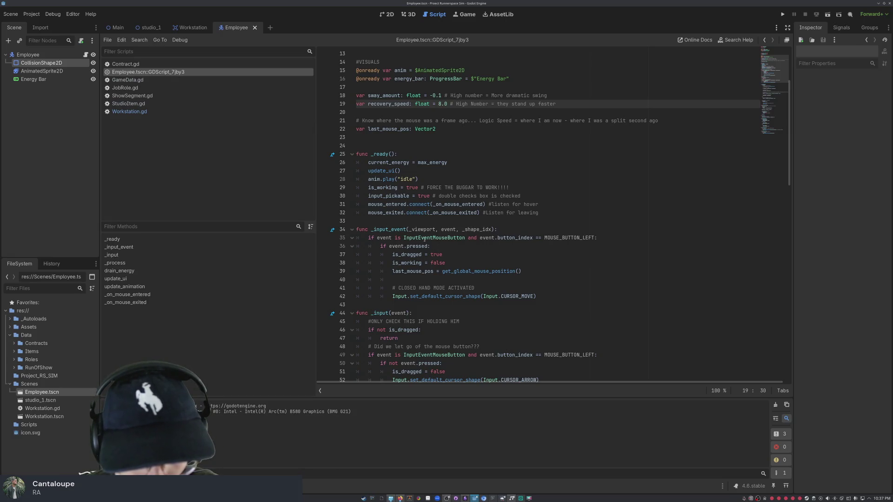
{"action": "scroll", "coordinate": [424, 240], "scroll_direction": "down", "scroll_amount": 12}
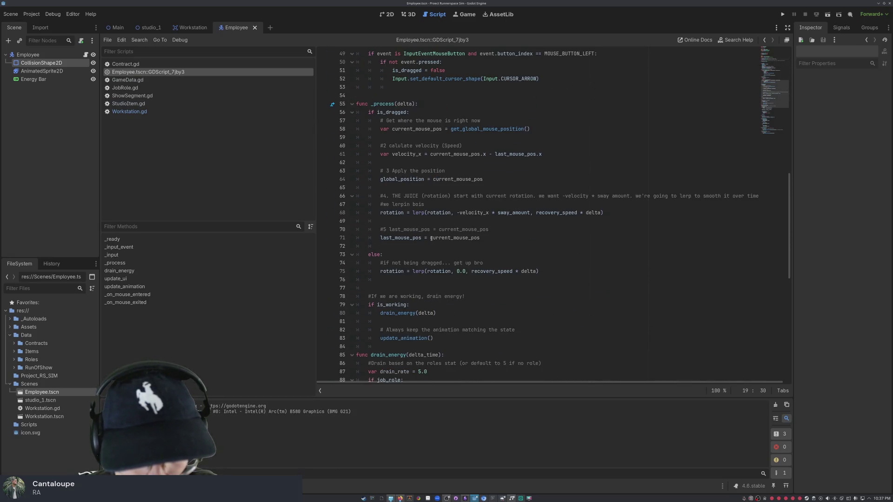
{"action": "scroll", "coordinate": [432, 238], "scroll_direction": "down", "scroll_amount": 4}
{"action": "scroll", "coordinate": [432, 236], "scroll_direction": "down", "scroll_amount": 9}
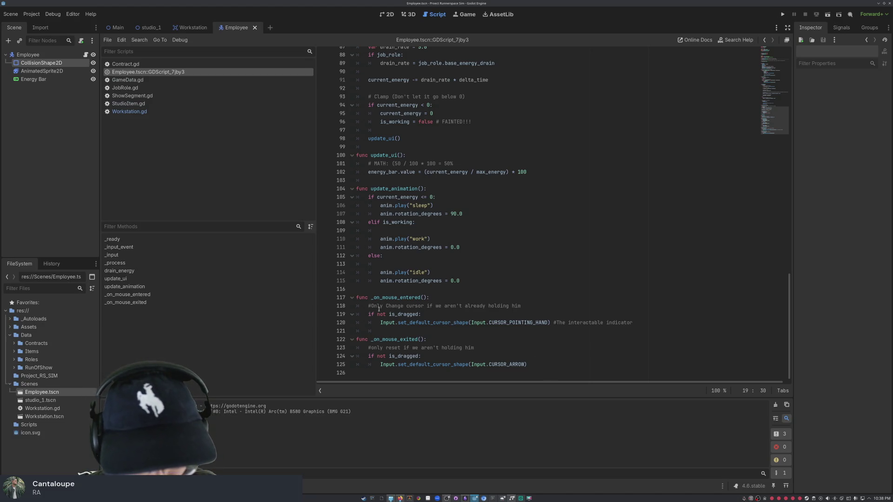
{"action": "left_click", "coordinate": [477, 287]}
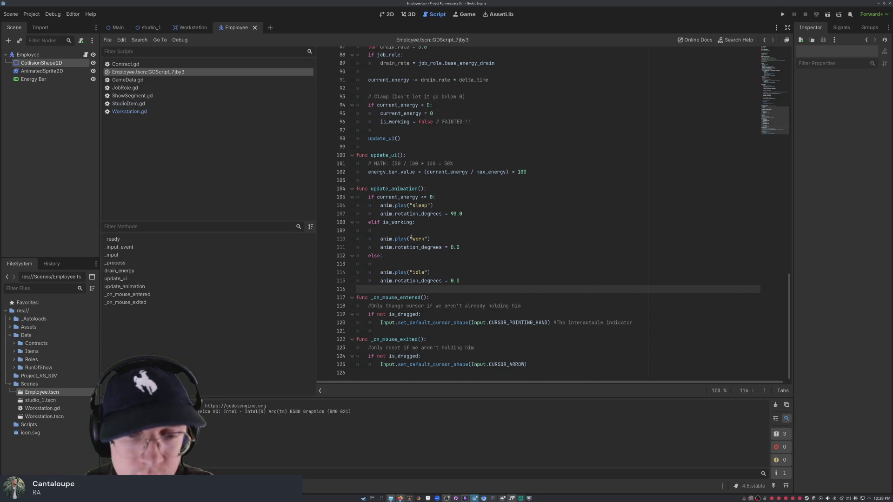
{"action": "left_click", "coordinate": [470, 214]}
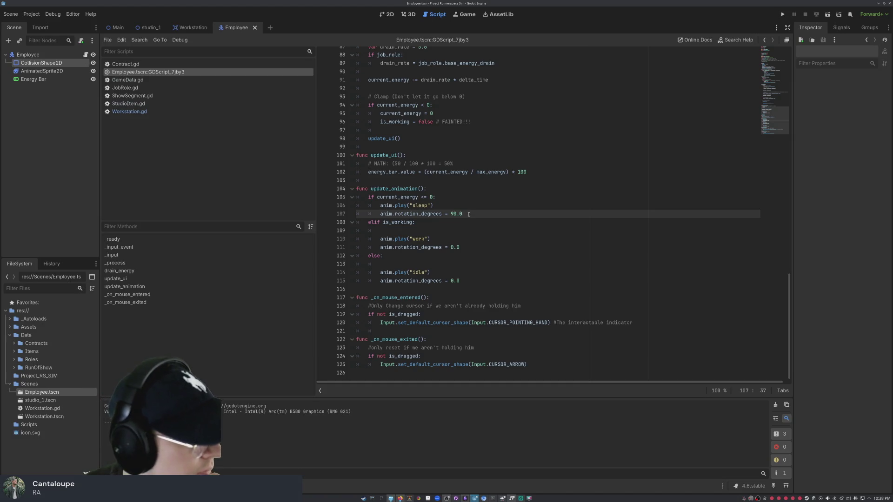
{"action": "left_click", "coordinate": [435, 188]}
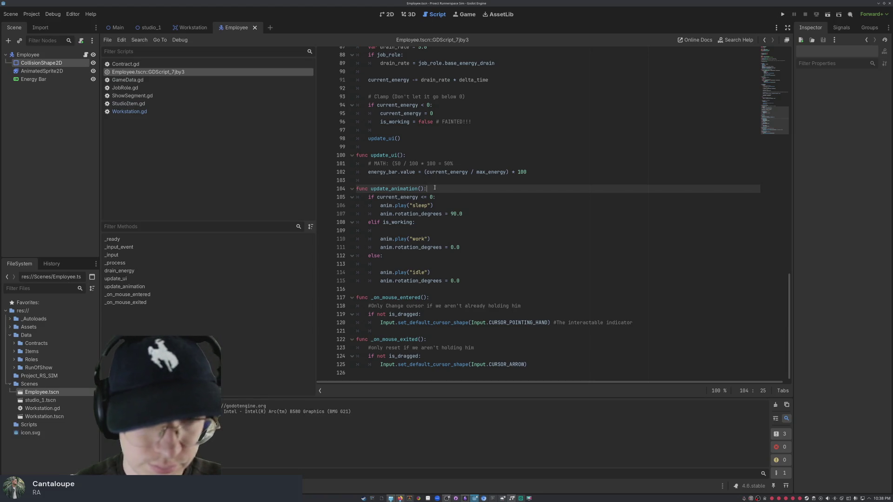
{"action": "key", "text": "Return"}
{"action": "key", "text": "Return"}
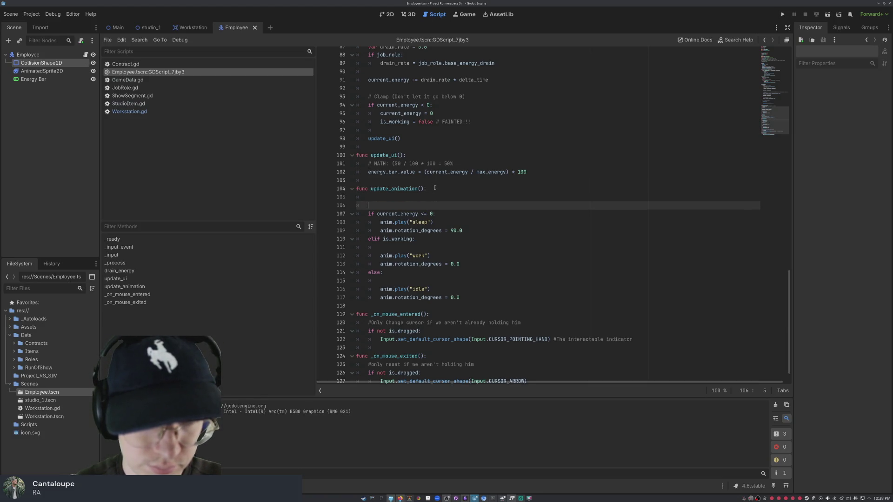
Add an 'if is_dragged:' branch that calls anim.play("idle").
{"action": "key", "text": "Up"}
{"action": "type", "text": "if"}
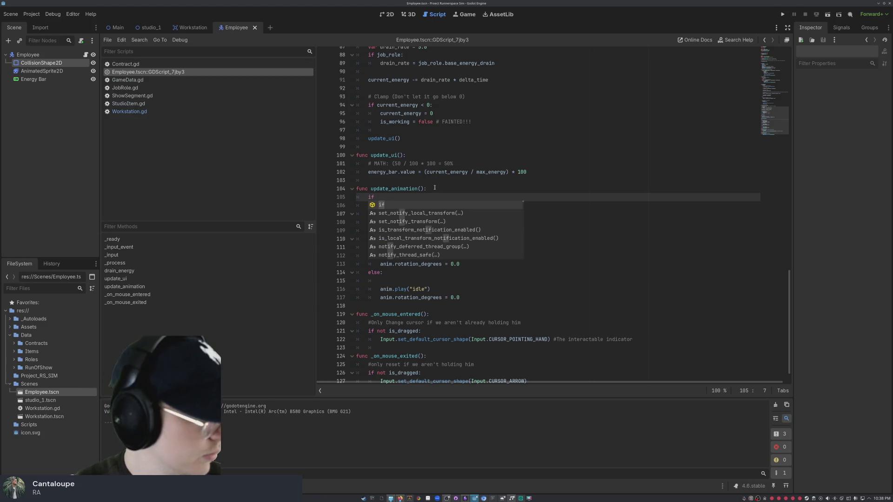
{"action": "type", "text": " is_dragg"}
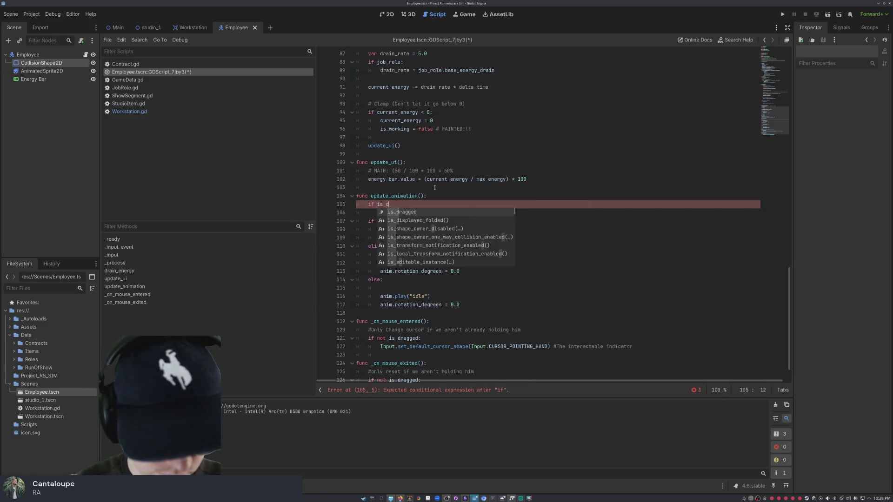
{"action": "key", "text": "Return"}
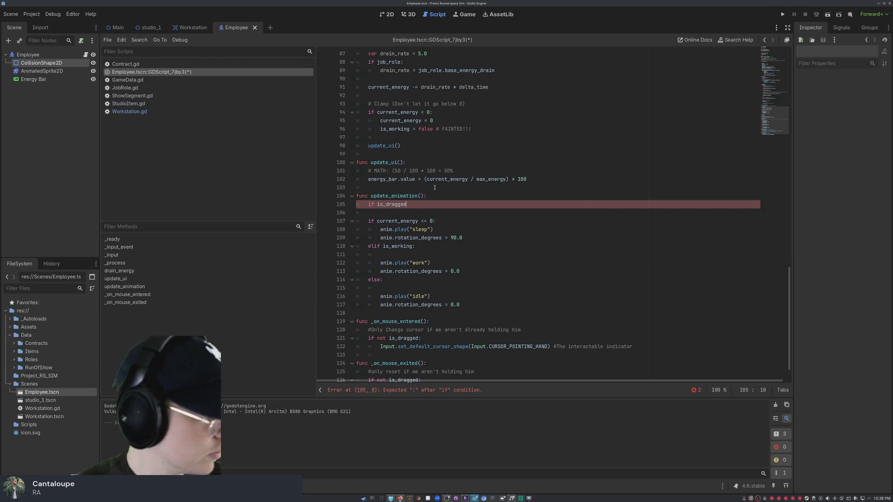
{"action": "type", "text": ":"}
{"action": "key", "text": "Return"}
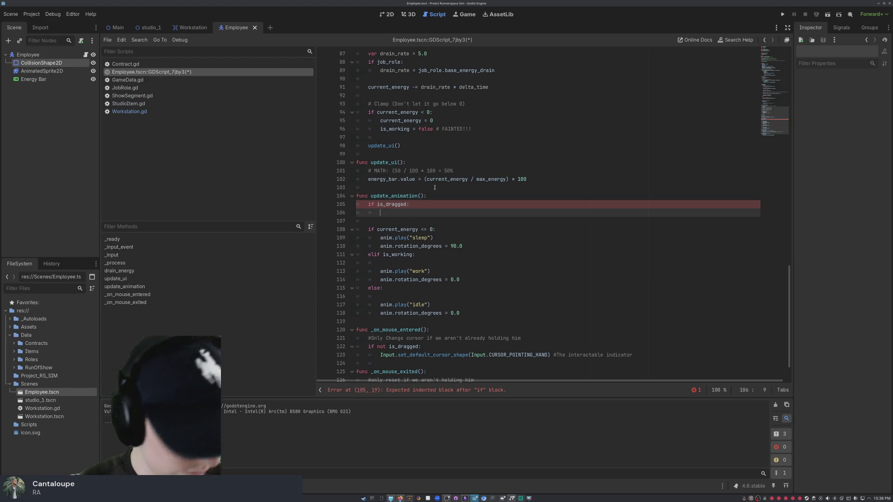
{"action": "type", "text": "anim.pla"}
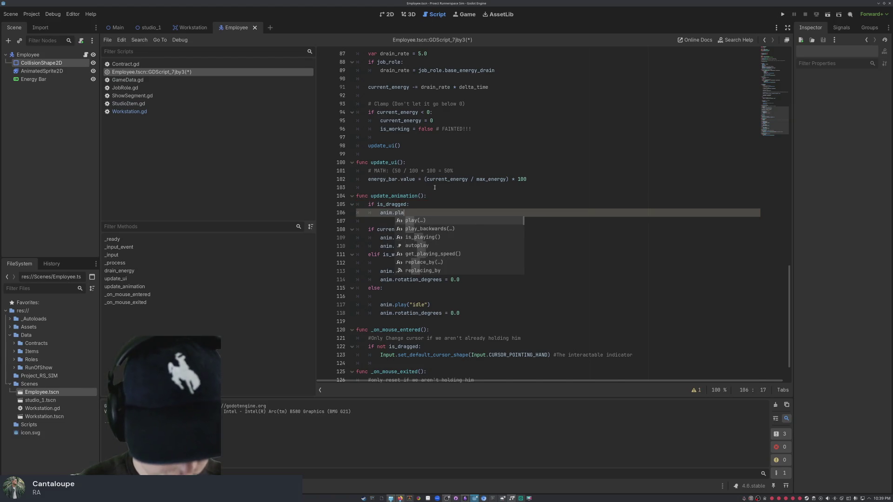
{"action": "type", "text": "y"}
{"action": "key", "text": "Return"}
{"action": "type", "text": "\""}
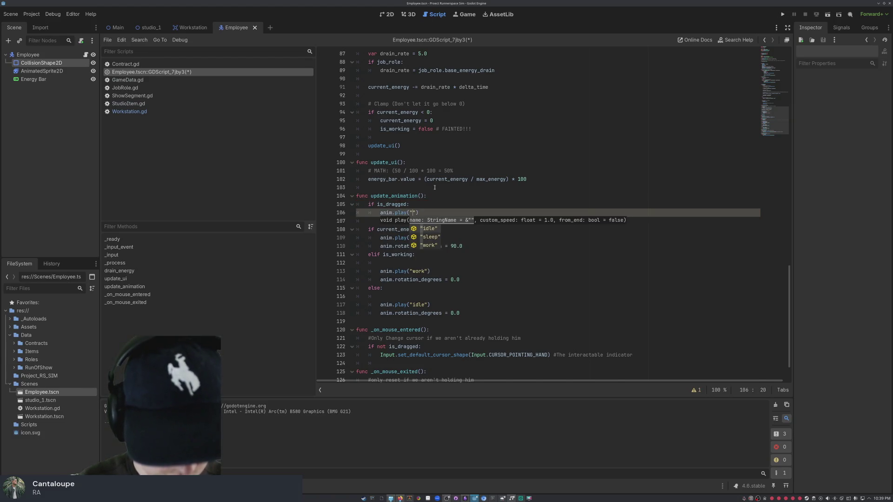
{"action": "type", "text": "idle"}
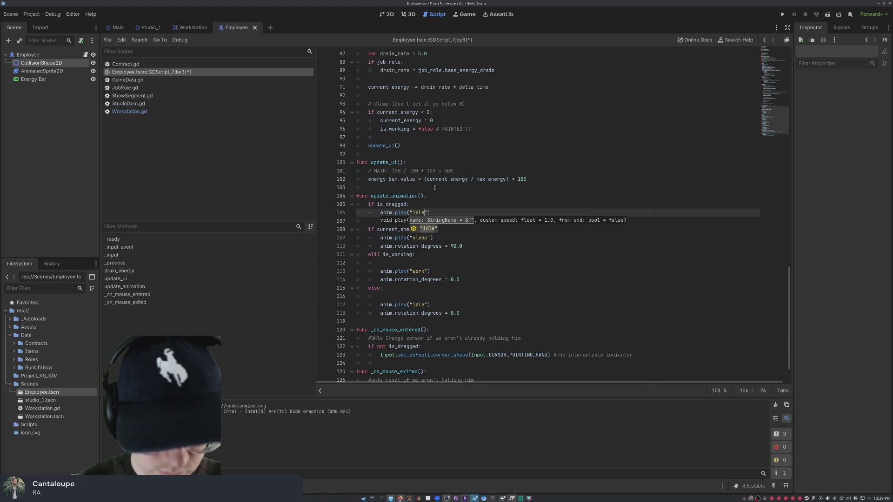
{"action": "type", "text": "\""}
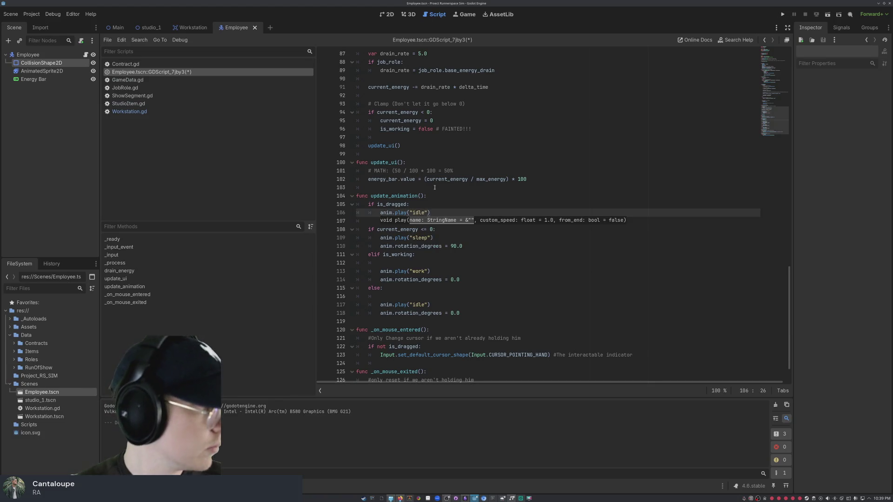
{"action": "key", "text": "Return"}
Add anim.rotation_degrees = 0.0 with a sprite-alignment comment and a return, then save and run.
{"action": "type", "text": "anim.ro"}
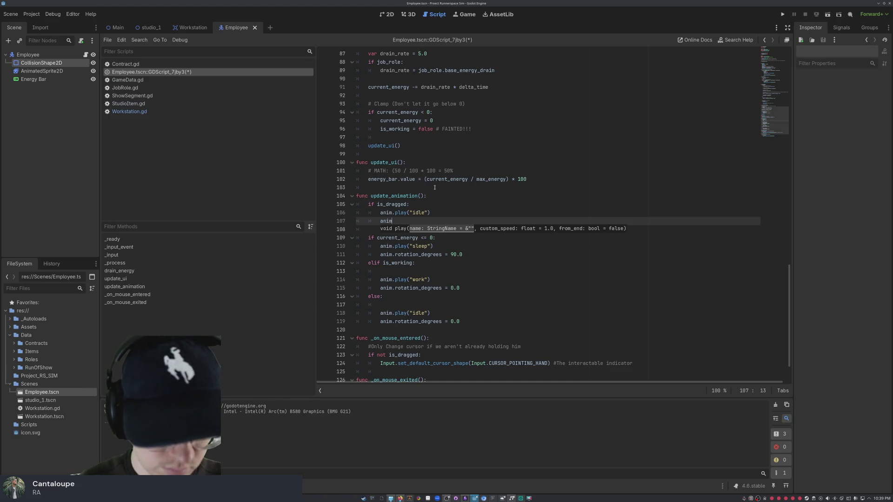
{"action": "type", "text": "tation"}
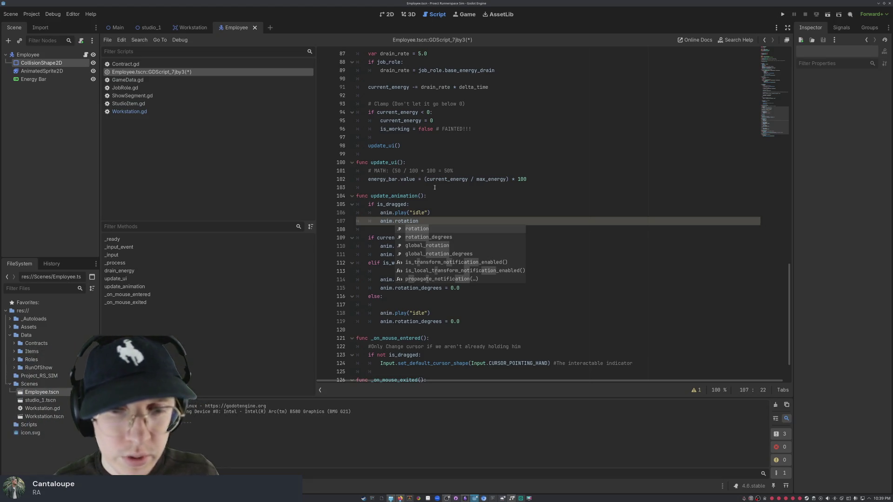
{"action": "scroll", "coordinate": [512, 191], "scroll_direction": "up", "scroll_amount": 1}
{"action": "scroll", "coordinate": [542, 190], "scroll_direction": "down", "scroll_amount": 3}
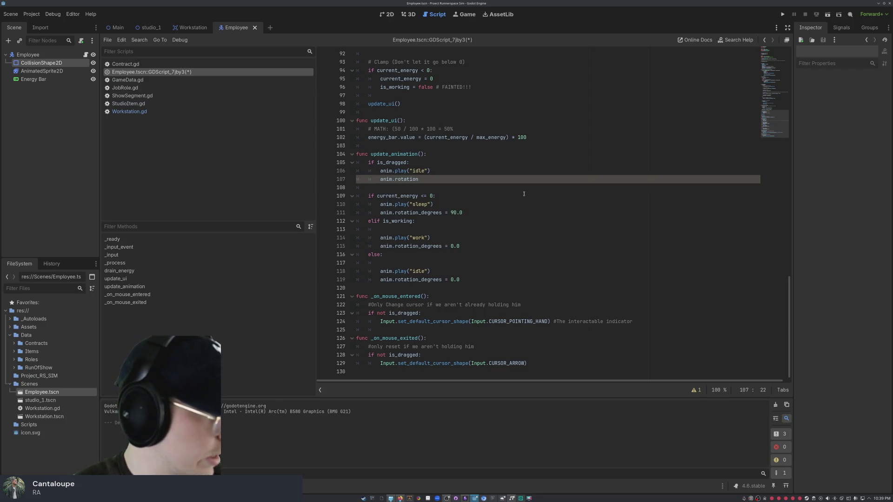
{"action": "type", "text": "_degrees"}
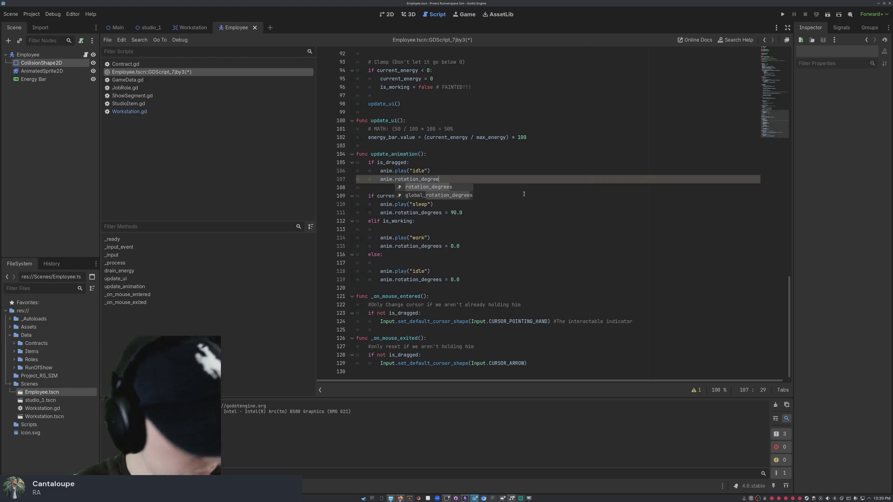
{"action": "type", "text": " = 0.0 #"}
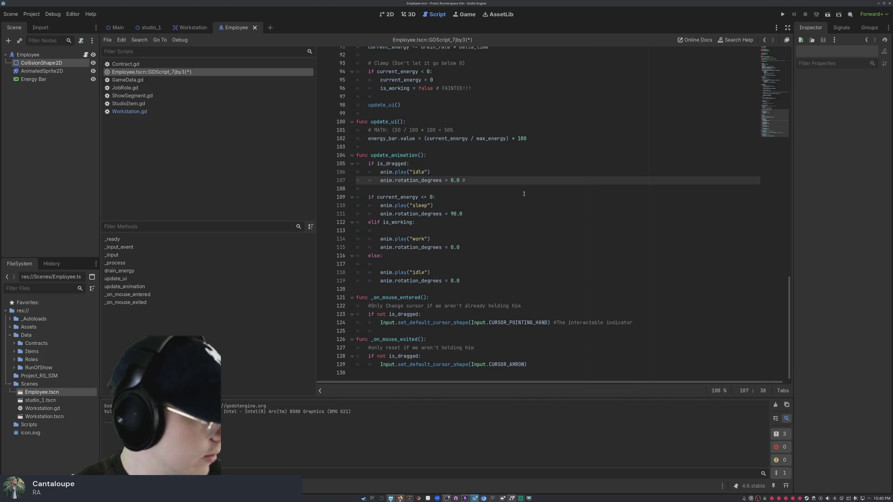
{"action": "type", "text": "Make sure"}
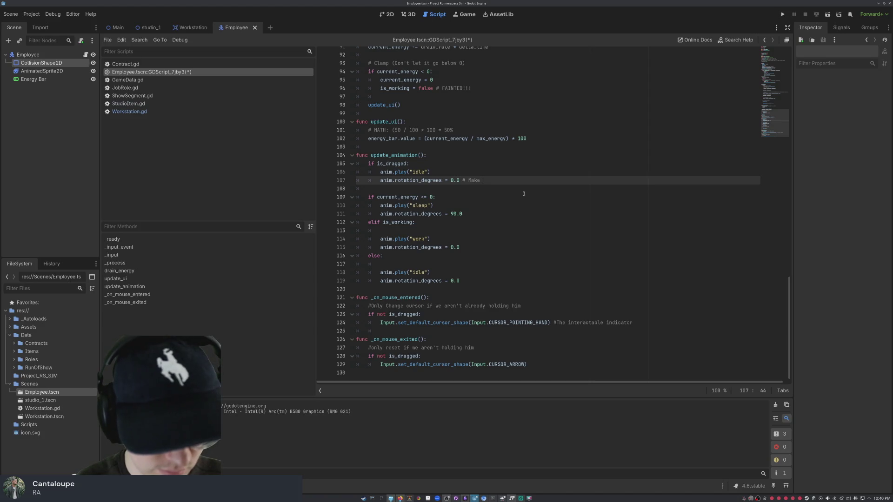
{"action": "type", "text": " the spprite "}
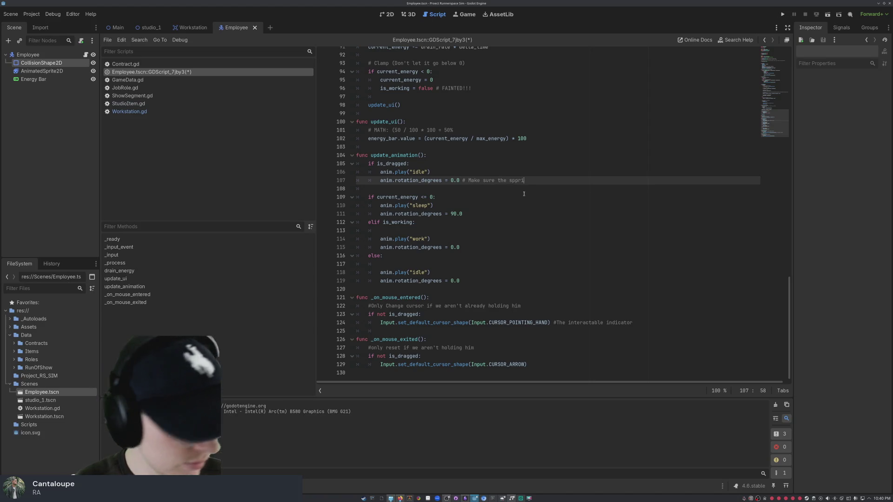
{"action": "type", "text": "aligns with the body"}
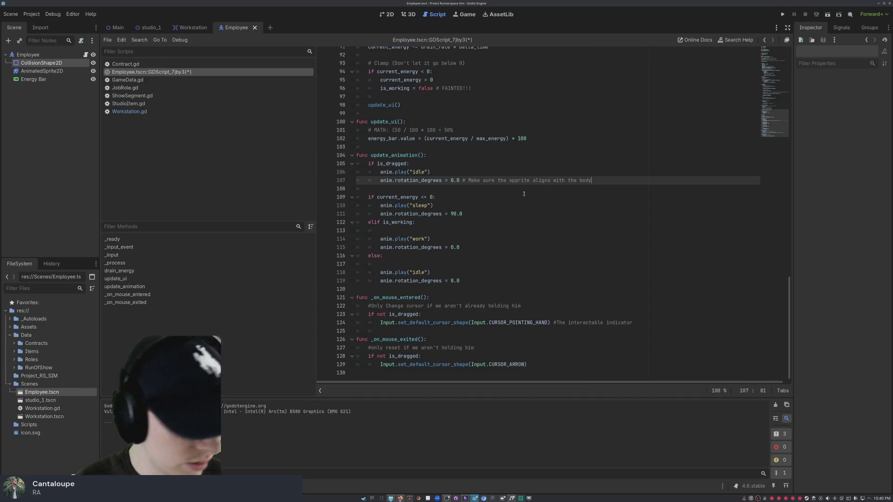
{"action": "key", "text": "Return"}
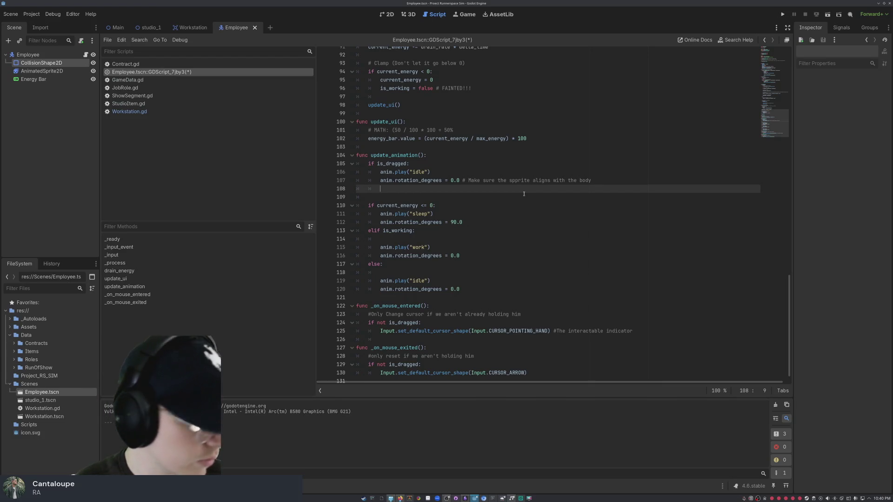
{"action": "type", "text": "return"}
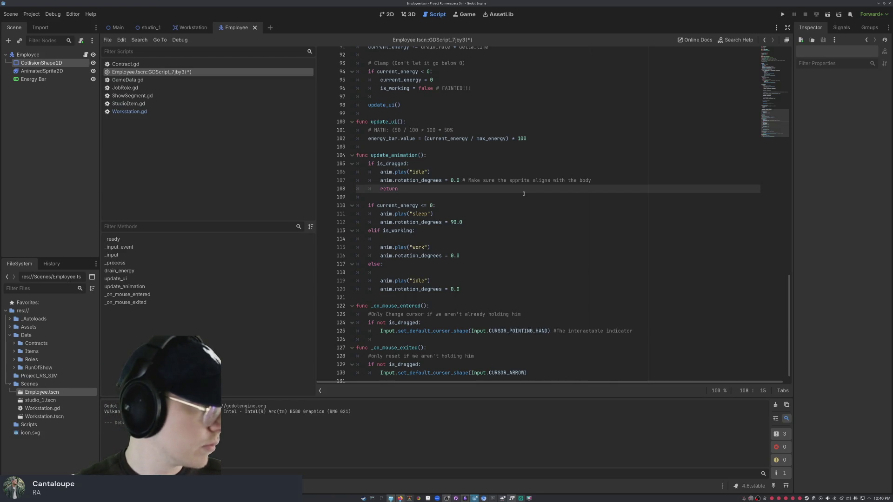
{"action": "key", "text": "ctrl+s"}
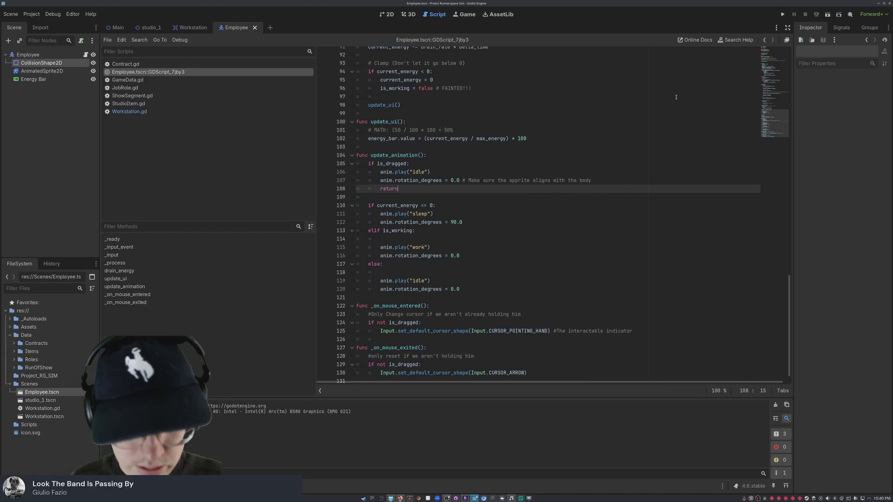
{"action": "key", "text": "F6"}
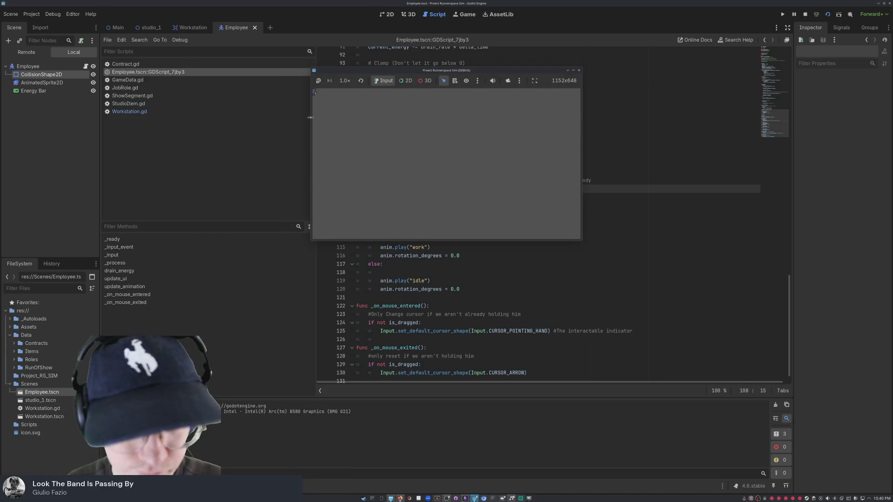
{"action": "mouse_move", "coordinate": [320, 96]}
{"action": "left_mouse_down"}
{"action": "mouse_move", "coordinate": [405, 100]}
{"action": "mouse_move", "coordinate": [468, 116]}
{"action": "mouse_move", "coordinate": [455, 127]}
{"action": "mouse_move", "coordinate": [340, 127]}
{"action": "mouse_move", "coordinate": [482, 133]}
{"action": "mouse_move", "coordinate": [350, 156]}
{"action": "mouse_move", "coordinate": [563, 168]}
{"action": "mouse_move", "coordinate": [412, 146]}
{"action": "mouse_move", "coordinate": [435, 142]}
{"action": "mouse_move", "coordinate": [437, 162]}
{"action": "mouse_move", "coordinate": [426, 163]}
{"action": "left_mouse_up"}
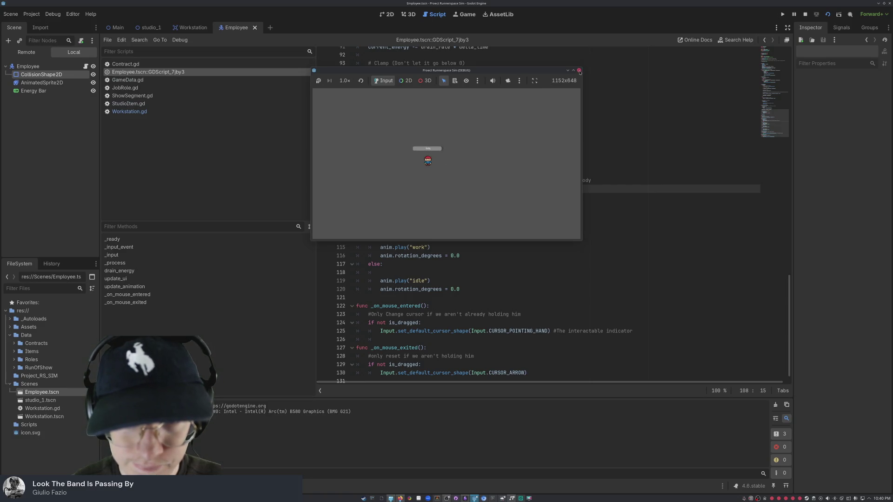
{"action": "left_click", "coordinate": [579, 70]}
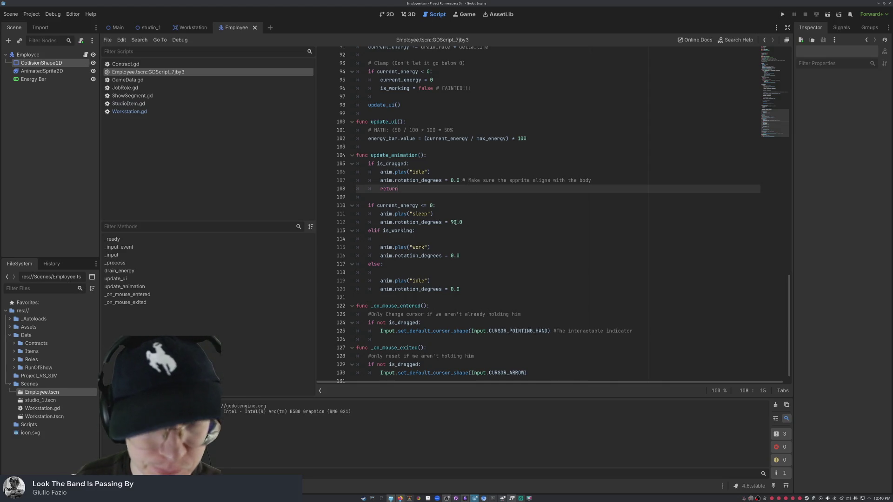
{"action": "left_click", "coordinate": [428, 231]}
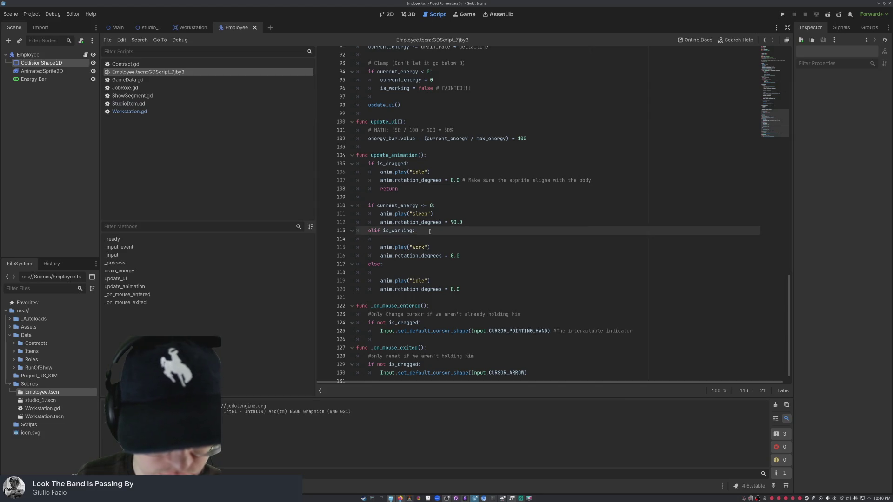
{"action": "left_click", "coordinate": [438, 246]}
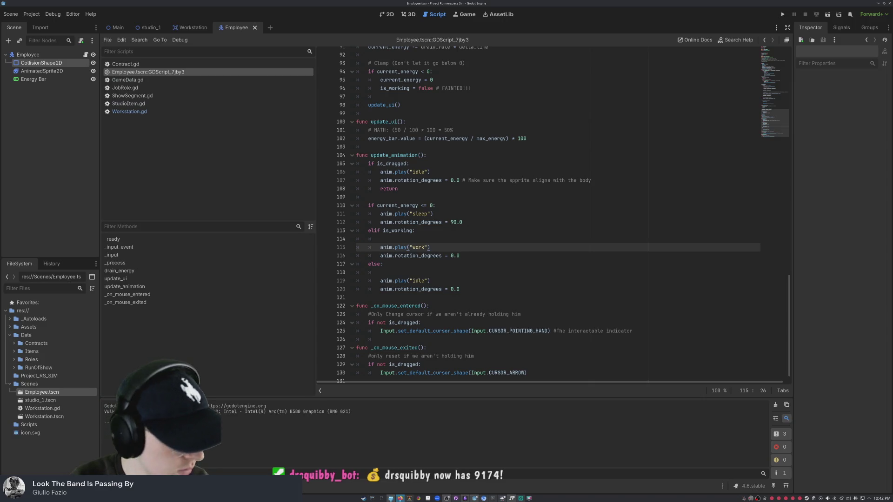
{"action": "left_click", "coordinate": [419, 238]}
{"action": "key", "text": "ctrl+a"}
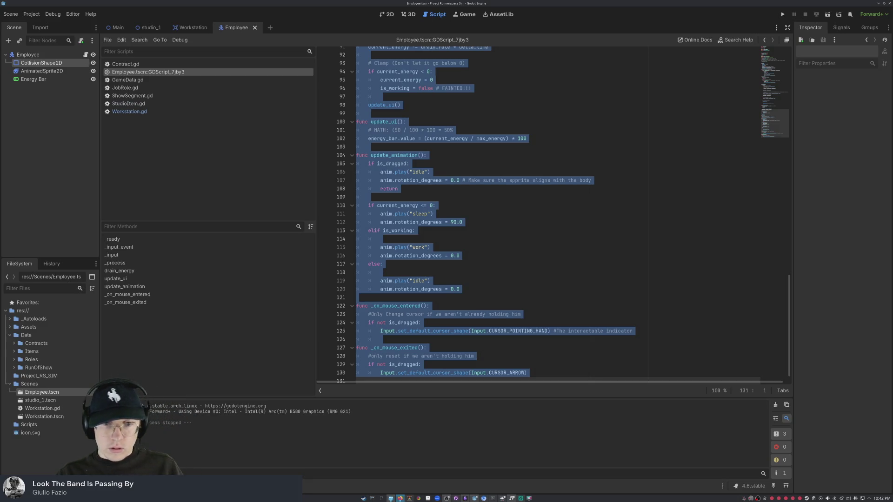
{"action": "left_click", "coordinate": [521, 190]}
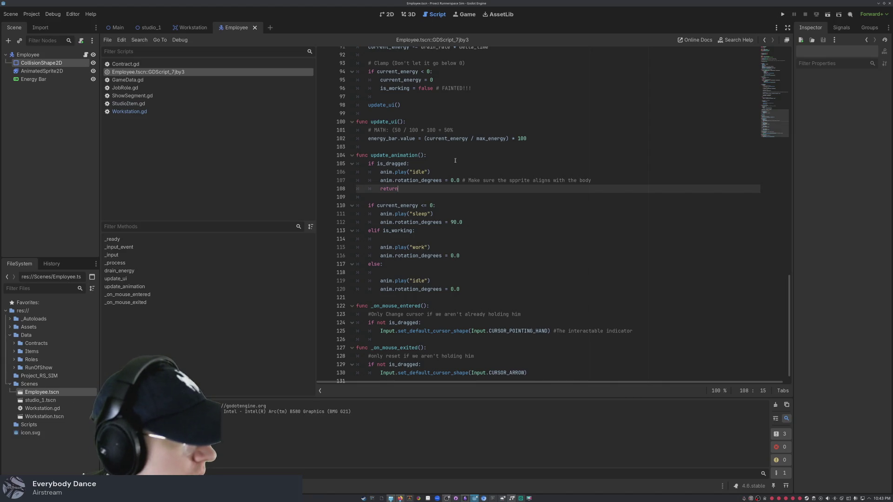
{"action": "scroll", "coordinate": [453, 158], "scroll_direction": "up", "scroll_amount": 7}
{"action": "scroll", "coordinate": [450, 151], "scroll_direction": "down", "scroll_amount": 3}
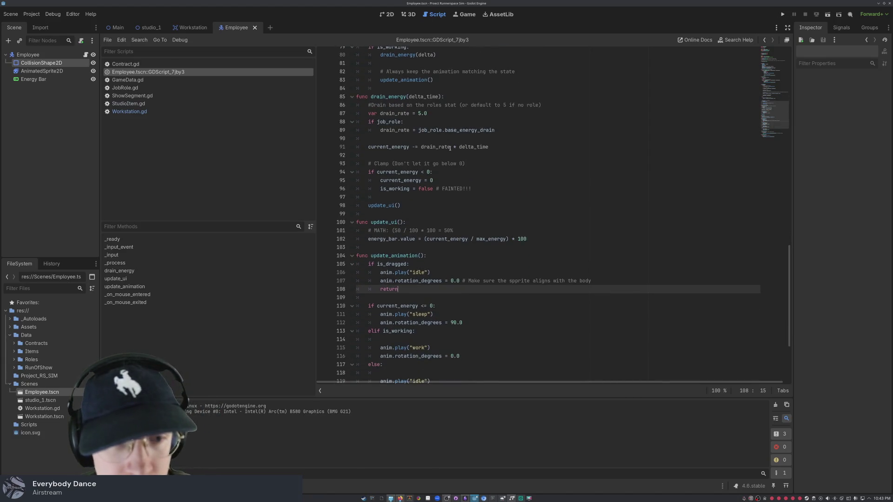
{"action": "scroll", "coordinate": [449, 147], "scroll_direction": "up", "scroll_amount": 1}
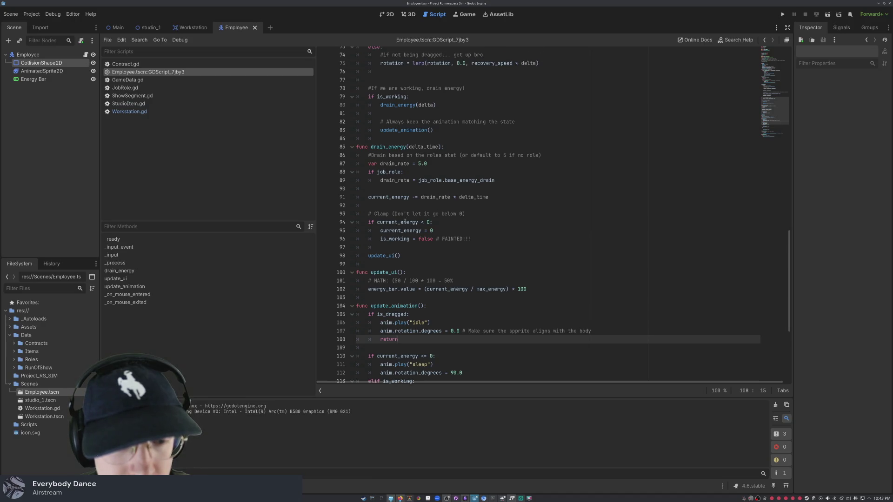
{"action": "scroll", "coordinate": [403, 228], "scroll_direction": "down", "scroll_amount": 5}
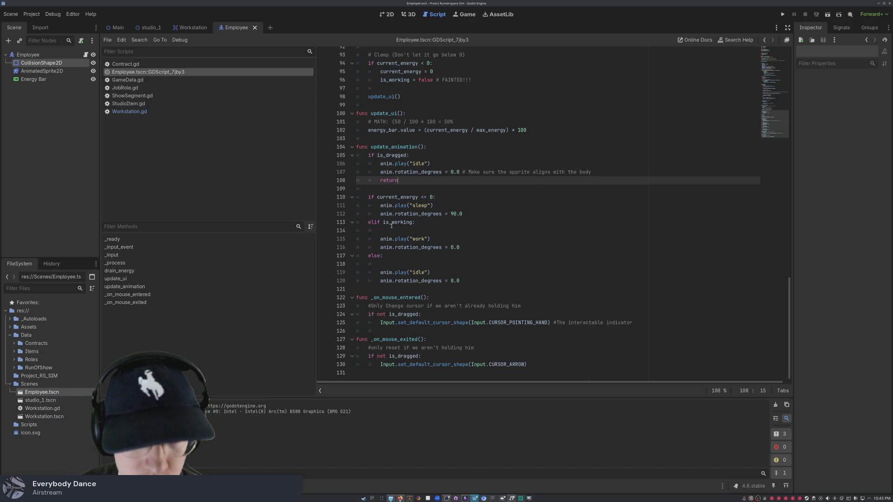
{"action": "scroll", "coordinate": [442, 205], "scroll_direction": "up", "scroll_amount": 1}
{"action": "scroll", "coordinate": [440, 205], "scroll_direction": "down", "scroll_amount": 1}
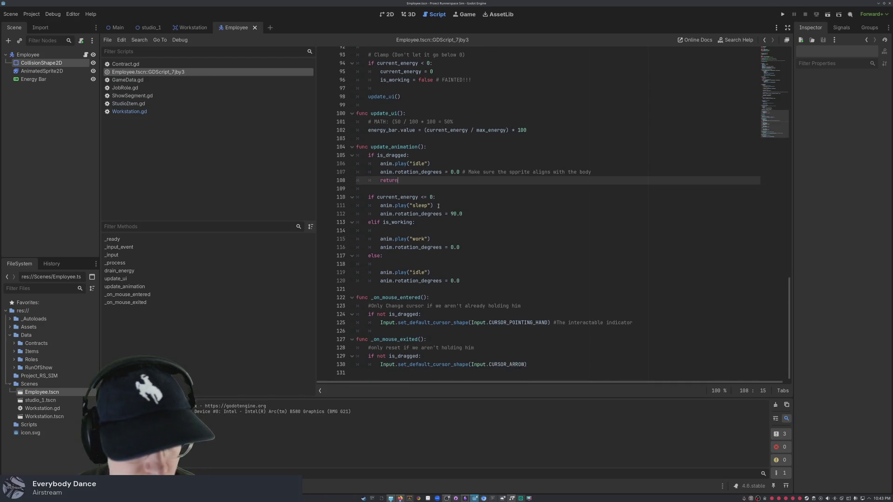
{"action": "scroll", "coordinate": [468, 226], "scroll_direction": "up", "scroll_amount": 1}
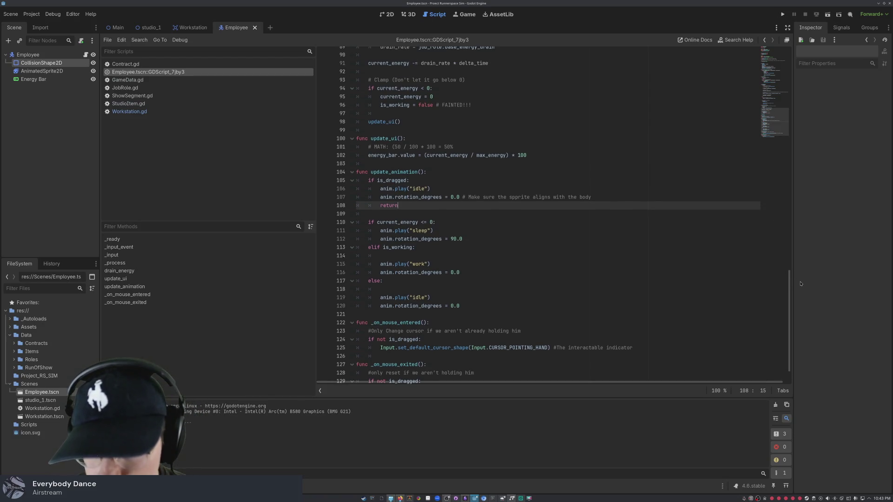
{"action": "scroll", "coordinate": [461, 197], "scroll_direction": "up", "scroll_amount": 5}
{"action": "scroll", "coordinate": [461, 198], "scroll_direction": "down", "scroll_amount": 6}
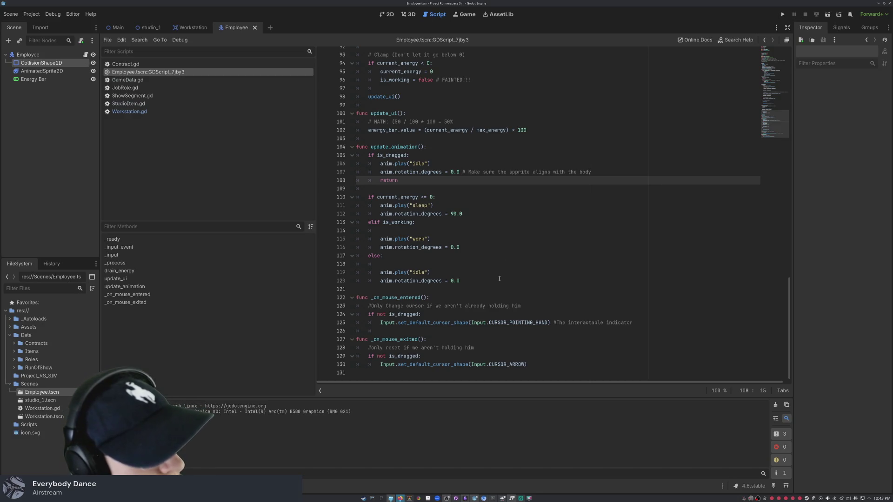
{"action": "scroll", "coordinate": [438, 186], "scroll_direction": "up", "scroll_amount": 1}
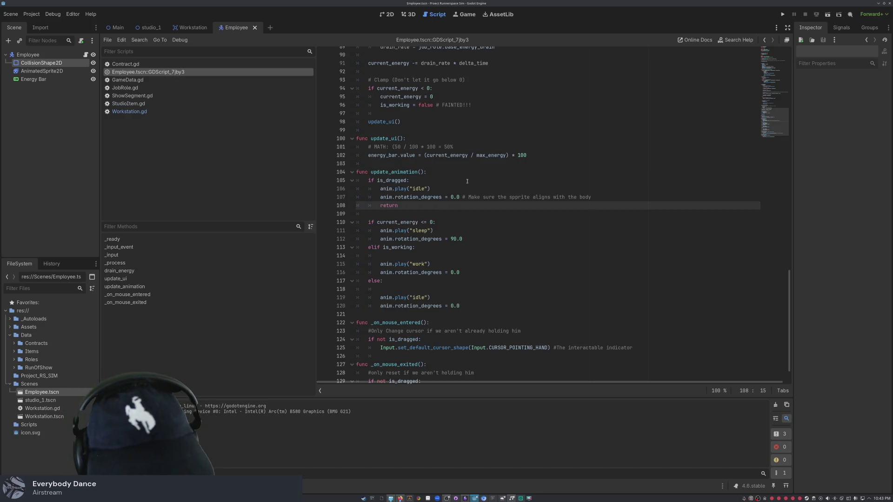
{"action": "scroll", "coordinate": [467, 180], "scroll_direction": "up", "scroll_amount": 3}
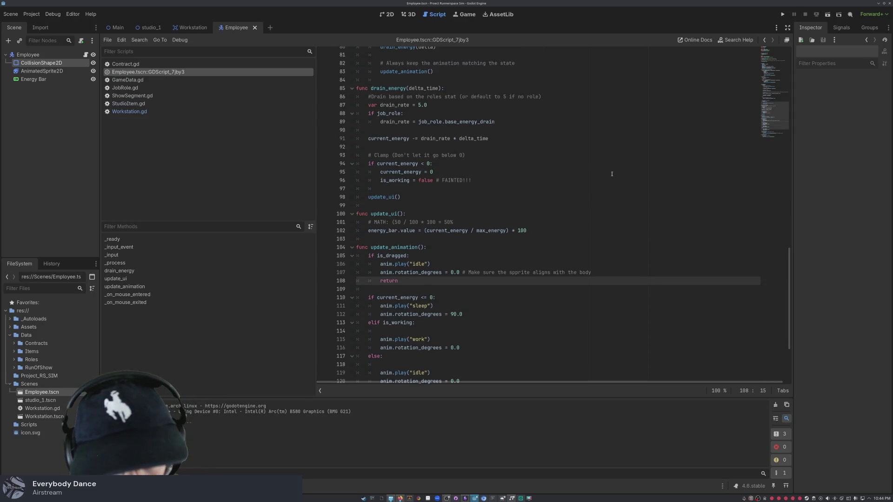
{"action": "scroll", "coordinate": [601, 187], "scroll_direction": "up", "scroll_amount": 1}
{"action": "scroll", "coordinate": [543, 192], "scroll_direction": "up", "scroll_amount": 5}
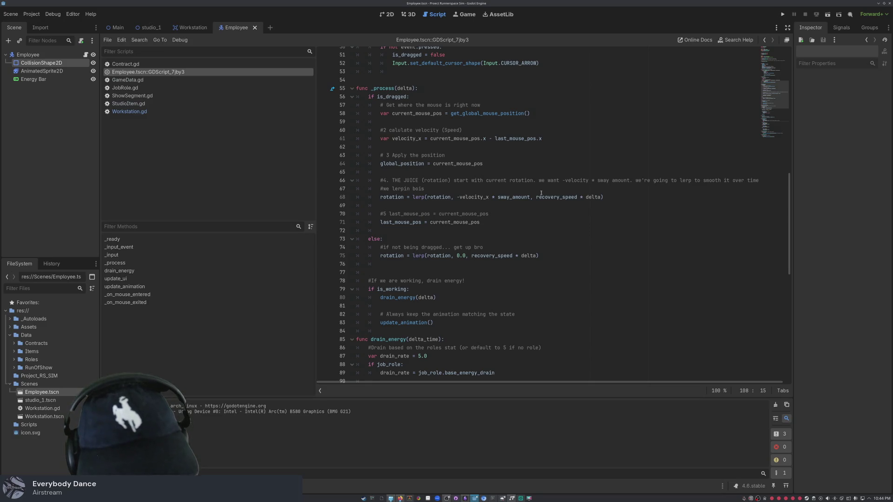
{"action": "scroll", "coordinate": [541, 192], "scroll_direction": "up", "scroll_amount": 2}
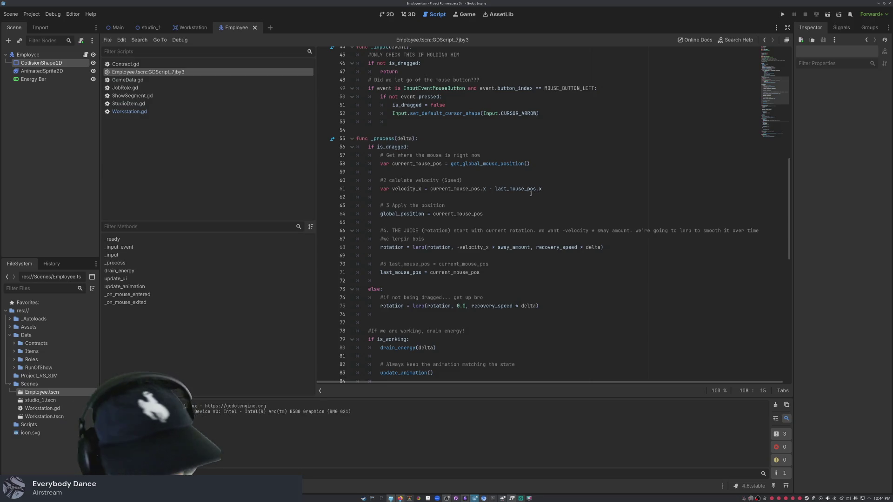
{"action": "scroll", "coordinate": [534, 194], "scroll_direction": "up", "scroll_amount": 3}
{"action": "scroll", "coordinate": [534, 194], "scroll_direction": "down", "scroll_amount": 2}
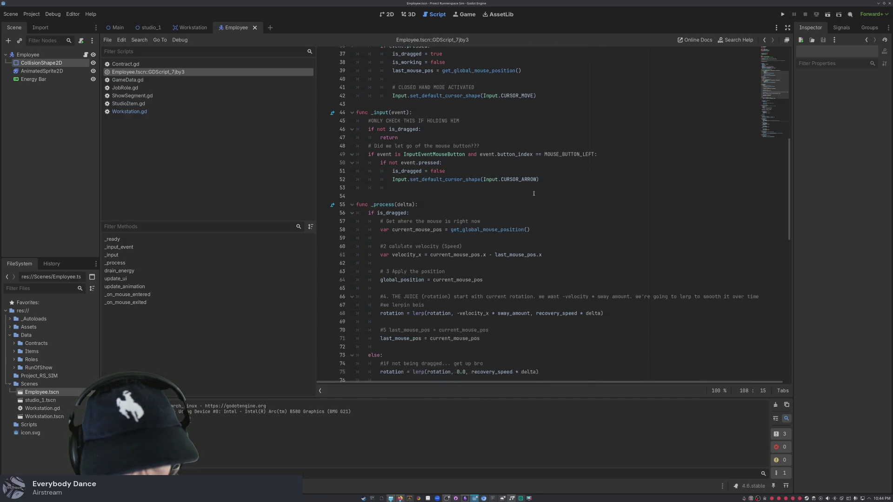
{"action": "scroll", "coordinate": [534, 194], "scroll_direction": "down", "scroll_amount": 1}
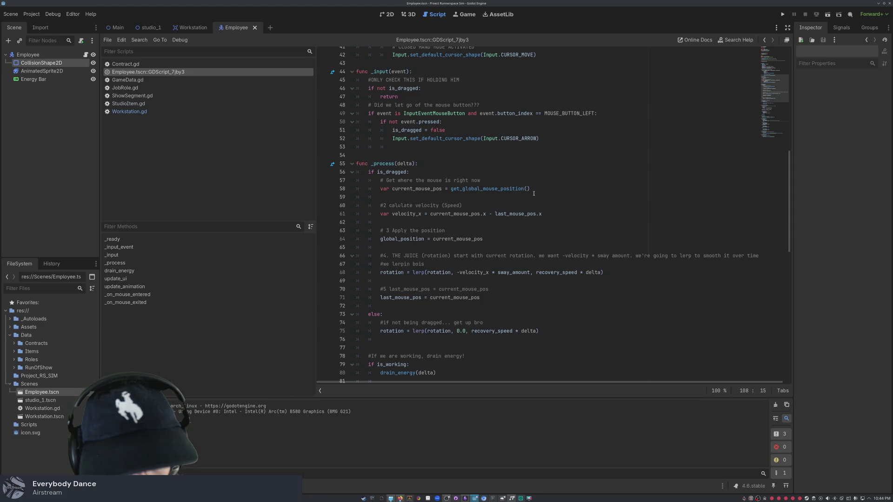
{"action": "scroll", "coordinate": [534, 194], "scroll_direction": "down", "scroll_amount": 1}
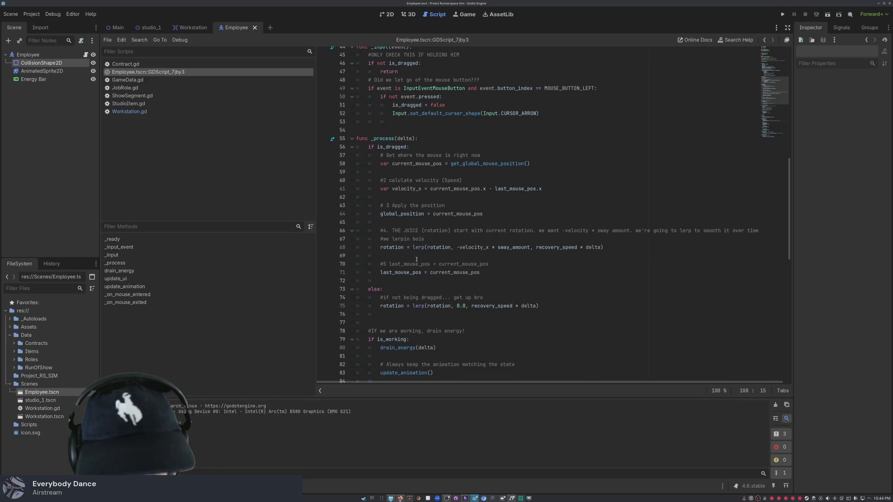
{"action": "scroll", "coordinate": [412, 262], "scroll_direction": "down", "scroll_amount": 1}
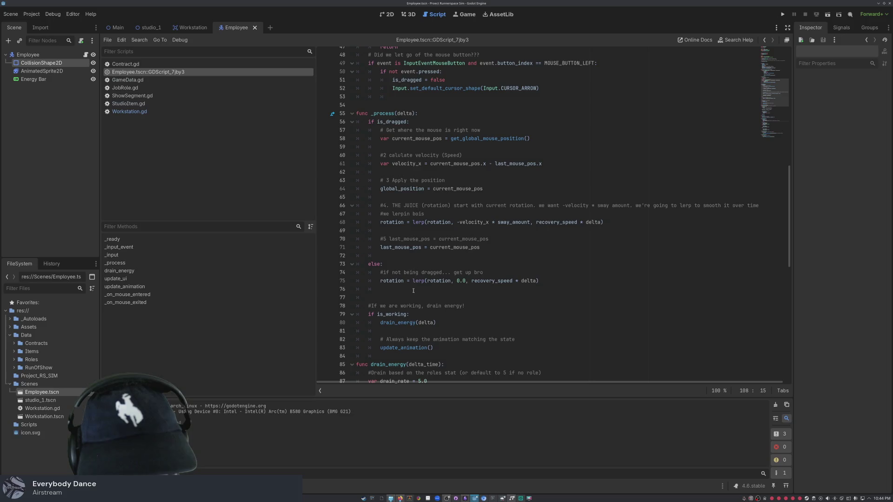
Unindent the update_animation() call on line 83 out of the is_working block, then save and run.
{"action": "left_click", "coordinate": [367, 315]}
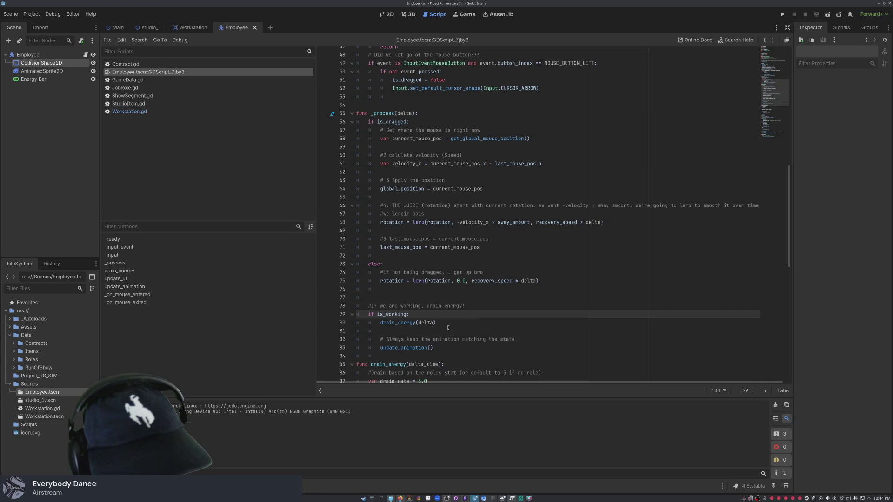
{"action": "left_click", "coordinate": [374, 350]}
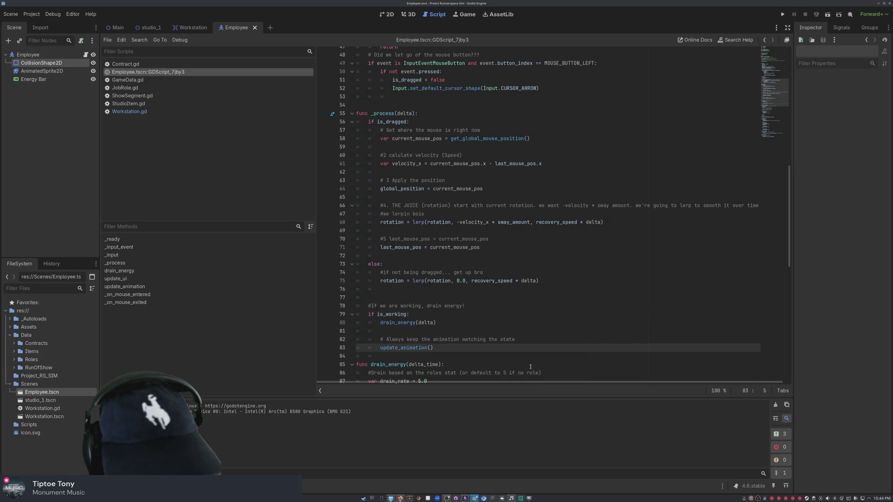
{"action": "key", "text": "BackSpace"}
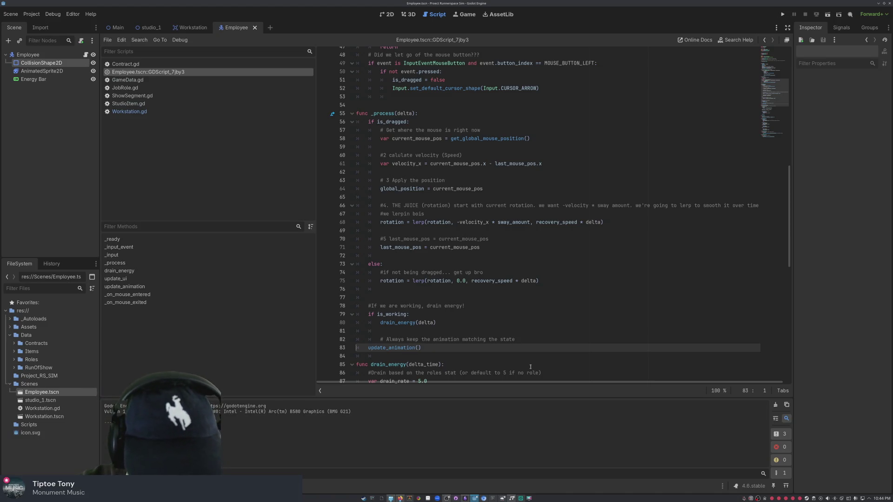
{"action": "key", "text": "ctrl+s"}
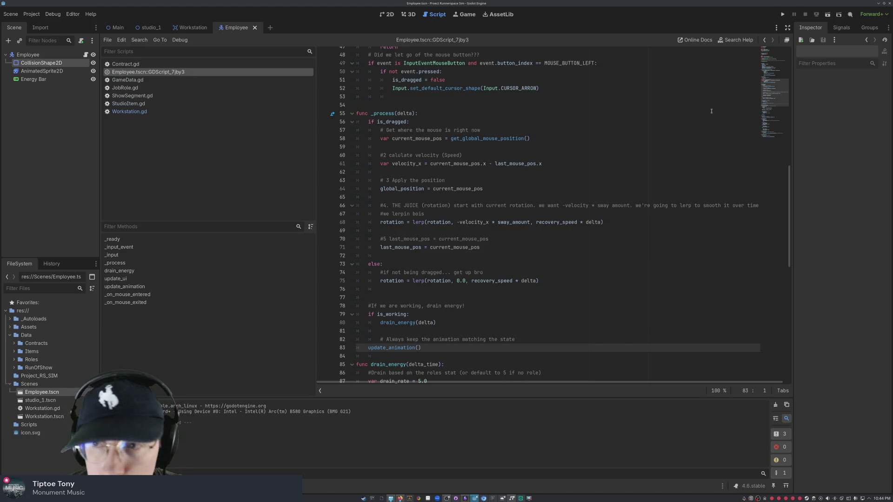
{"action": "key", "text": "F6"}
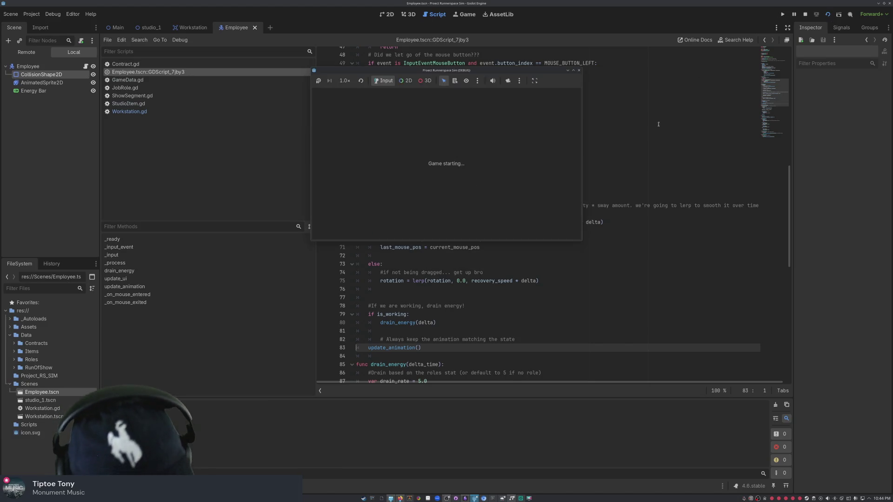
Drag the employee around the running game five times, then close it and return to line 60.
{"action": "mouse_move", "coordinate": [314, 93]}
{"action": "left_mouse_down"}
{"action": "mouse_move", "coordinate": [358, 94]}
{"action": "mouse_move", "coordinate": [331, 117]}
{"action": "mouse_move", "coordinate": [540, 168]}
{"action": "mouse_move", "coordinate": [543, 160]}
{"action": "mouse_move", "coordinate": [419, 172]}
{"action": "mouse_move", "coordinate": [421, 161]}
{"action": "mouse_move", "coordinate": [445, 171]}
{"action": "left_mouse_up"}
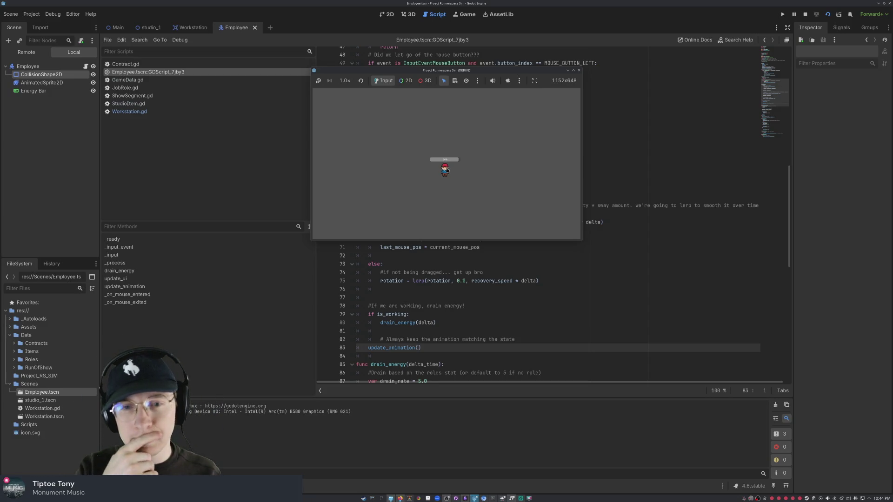
{"action": "mouse_move", "coordinate": [448, 171]}
{"action": "left_mouse_down"}
{"action": "mouse_move", "coordinate": [363, 123]}
{"action": "mouse_move", "coordinate": [488, 141]}
{"action": "mouse_move", "coordinate": [522, 134]}
{"action": "mouse_move", "coordinate": [482, 134]}
{"action": "mouse_move", "coordinate": [398, 168]}
{"action": "mouse_move", "coordinate": [494, 143]}
{"action": "mouse_move", "coordinate": [387, 161]}
{"action": "mouse_move", "coordinate": [514, 152]}
{"action": "mouse_move", "coordinate": [361, 186]}
{"action": "mouse_move", "coordinate": [486, 185]}
{"action": "mouse_move", "coordinate": [514, 175]}
{"action": "mouse_move", "coordinate": [369, 192]}
{"action": "mouse_move", "coordinate": [492, 193]}
{"action": "left_mouse_up"}
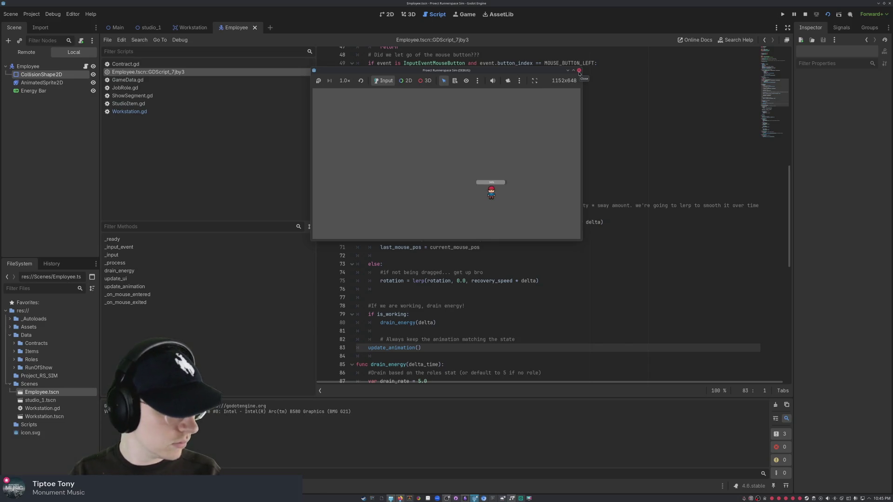
{"action": "mouse_move", "coordinate": [492, 192]}
{"action": "left_mouse_down"}
{"action": "mouse_move", "coordinate": [414, 130]}
{"action": "mouse_move", "coordinate": [399, 160]}
{"action": "mouse_move", "coordinate": [327, 166]}
{"action": "mouse_move", "coordinate": [576, 157]}
{"action": "mouse_move", "coordinate": [347, 133]}
{"action": "mouse_move", "coordinate": [665, 143]}
{"action": "left_mouse_up"}
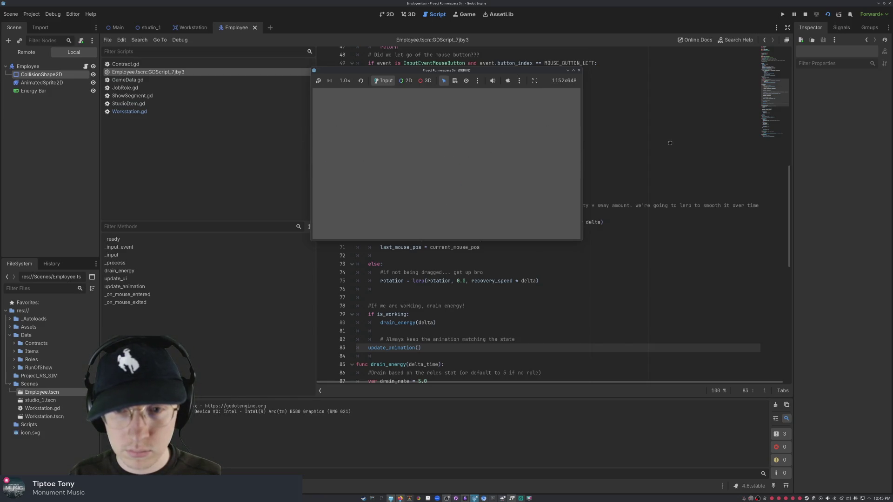
{"action": "mouse_move", "coordinate": [589, 140]}
{"action": "left_mouse_down"}
{"action": "mouse_move", "coordinate": [229, 137]}
{"action": "mouse_move", "coordinate": [479, 140]}
{"action": "mouse_move", "coordinate": [365, 149]}
{"action": "mouse_move", "coordinate": [530, 139]}
{"action": "mouse_move", "coordinate": [343, 147]}
{"action": "mouse_move", "coordinate": [540, 140]}
{"action": "mouse_move", "coordinate": [334, 148]}
{"action": "mouse_move", "coordinate": [503, 152]}
{"action": "mouse_move", "coordinate": [370, 145]}
{"action": "mouse_move", "coordinate": [435, 139]}
{"action": "mouse_move", "coordinate": [361, 147]}
{"action": "left_mouse_up"}
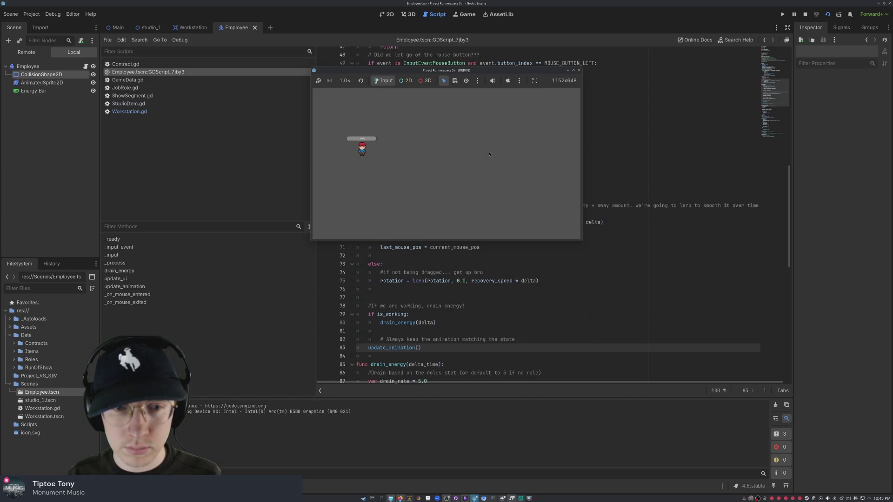
{"action": "mouse_move", "coordinate": [362, 148]}
{"action": "left_mouse_down"}
{"action": "mouse_move", "coordinate": [434, 142]}
{"action": "mouse_move", "coordinate": [564, 151]}
{"action": "mouse_move", "coordinate": [367, 156]}
{"action": "mouse_move", "coordinate": [500, 161]}
{"action": "left_mouse_up"}
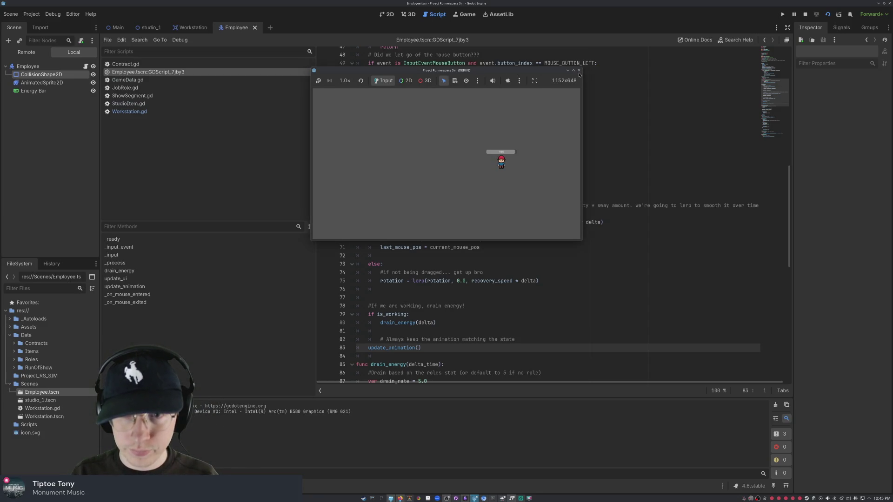
{"action": "left_click", "coordinate": [579, 71]}
{"action": "left_click", "coordinate": [517, 158]}
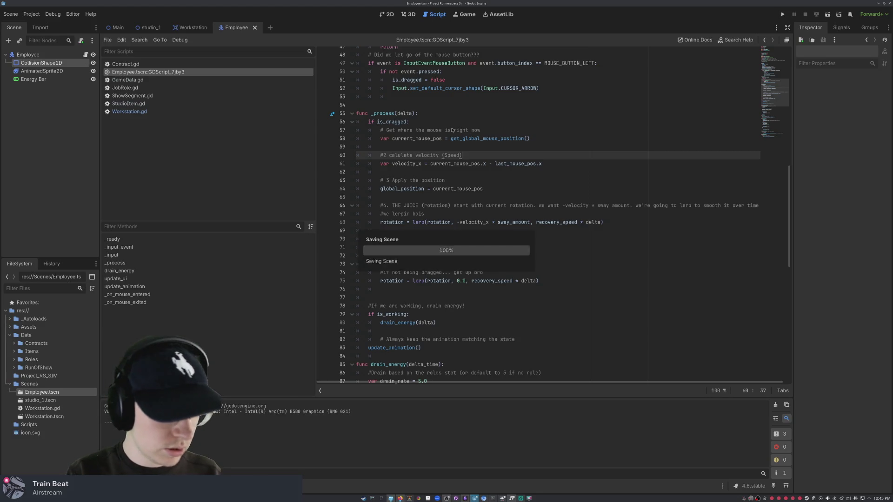
{"action": "left_click", "coordinate": [414, 99]}
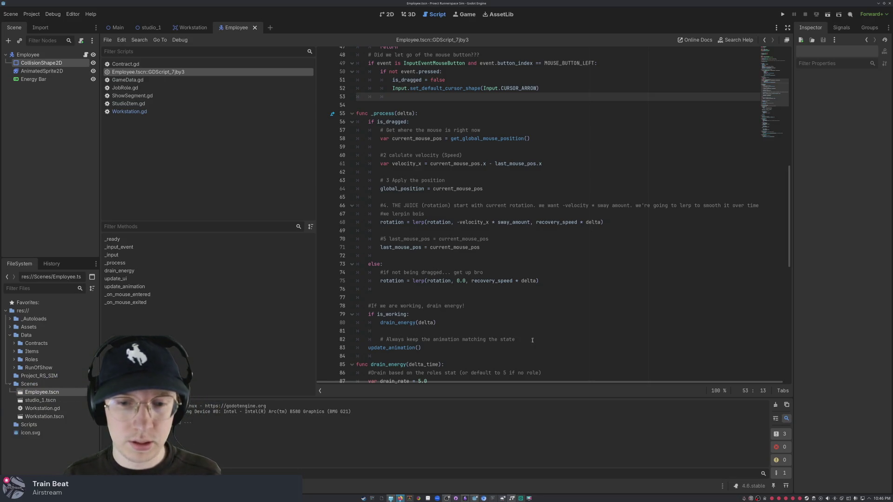
{"action": "scroll", "coordinate": [516, 330], "scroll_direction": "down", "scroll_amount": 1}
{"action": "left_click", "coordinate": [521, 322]}
{"action": "scroll", "coordinate": [525, 321], "scroll_direction": "down", "scroll_amount": 5}
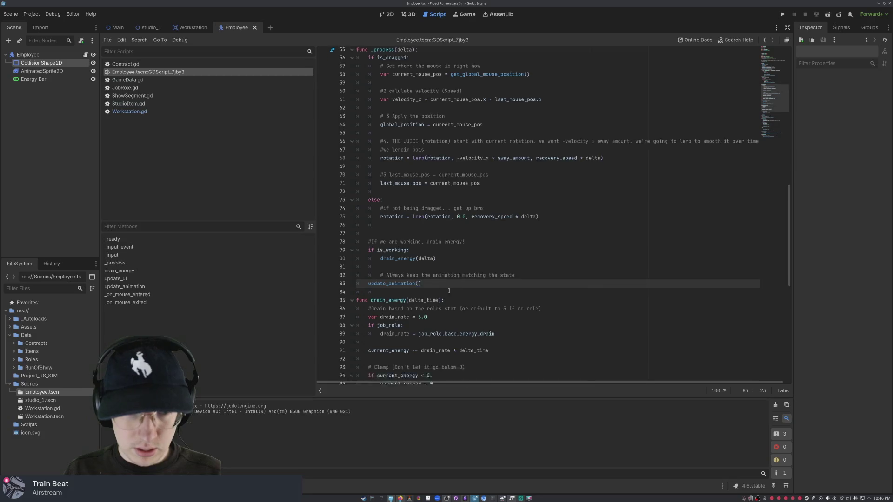
{"action": "scroll", "coordinate": [429, 278], "scroll_direction": "down", "scroll_amount": 9}
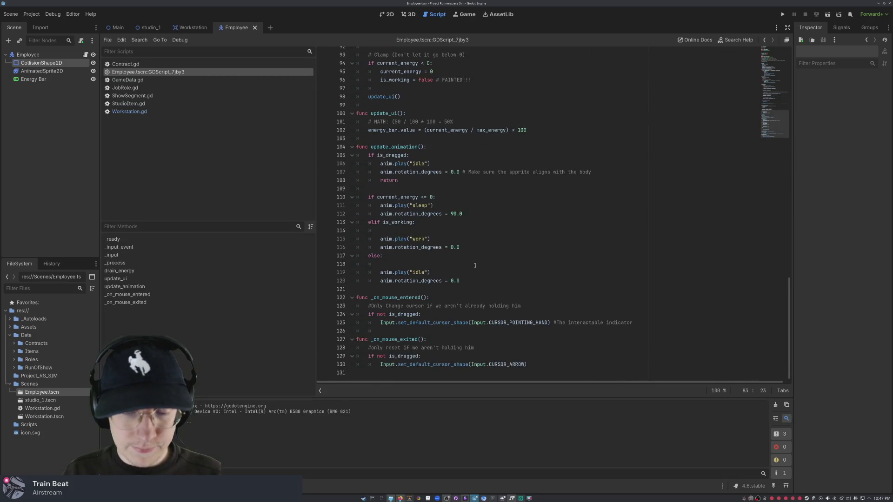
{"action": "scroll", "coordinate": [467, 279], "scroll_direction": "up", "scroll_amount": 7}
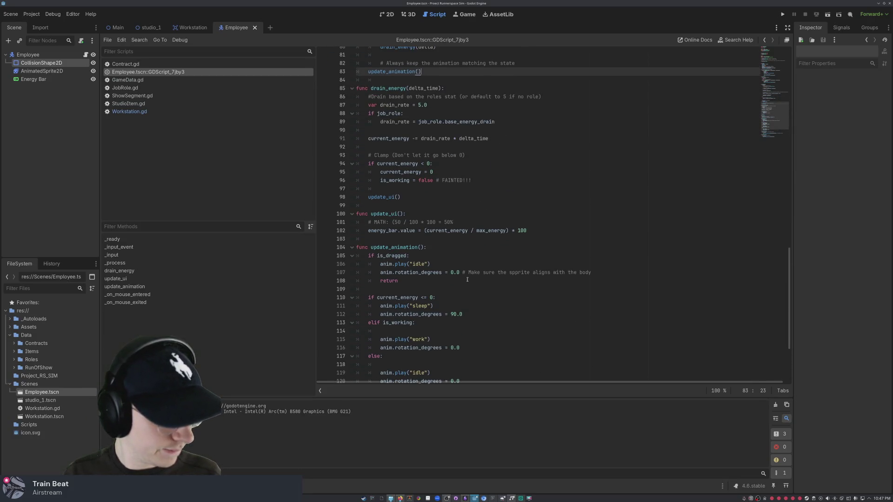
{"action": "scroll", "coordinate": [468, 279], "scroll_direction": "down", "scroll_amount": 7}
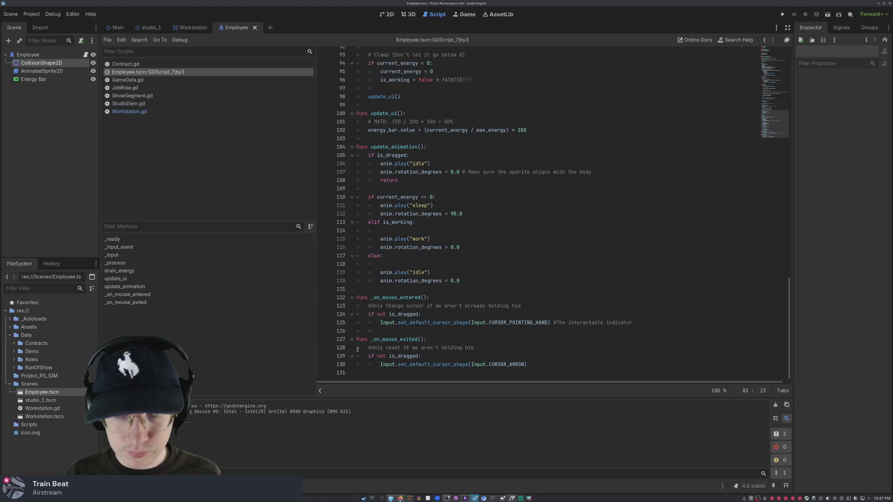
{"action": "scroll", "coordinate": [423, 283], "scroll_direction": "up", "scroll_amount": 17}
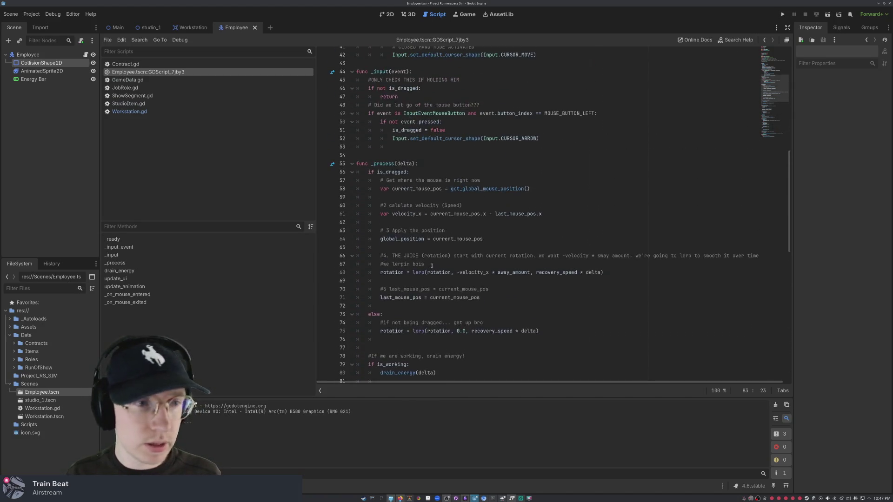
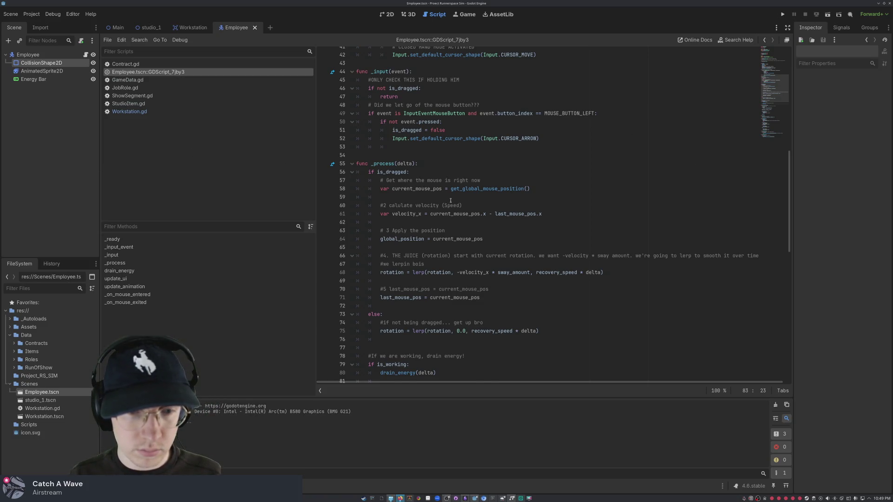
Reveal the Employee scene's built-in script in the FileSystem dock with Show in FileSystem.
{"action": "scroll", "coordinate": [450, 201], "scroll_direction": "down", "scroll_amount": 15}
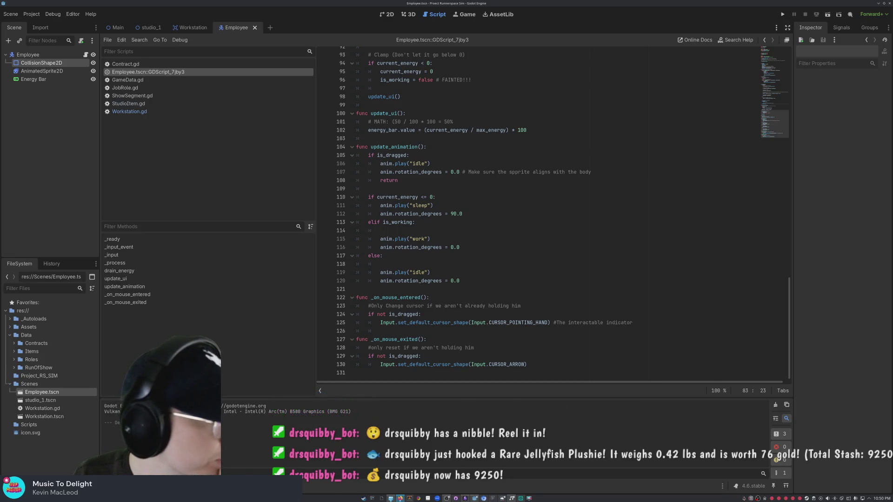
{"action": "right_click", "coordinate": [176, 73]}
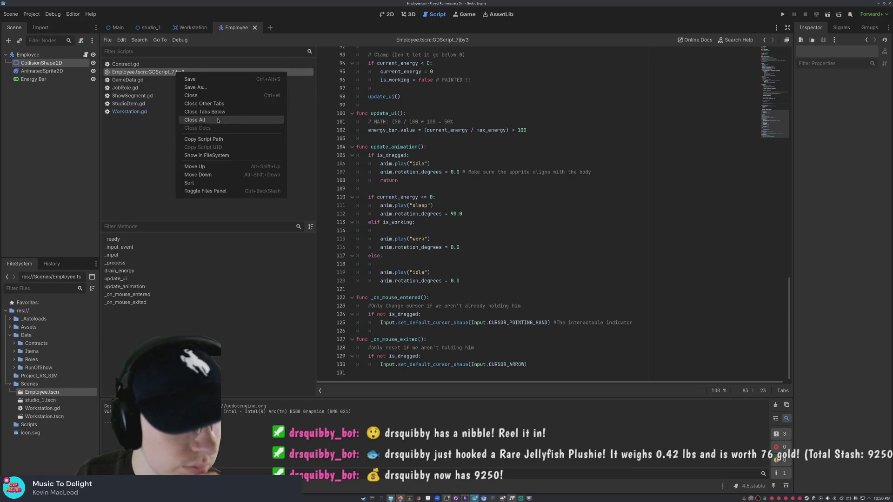
{"action": "left_click", "coordinate": [207, 80]}
{"action": "right_click", "coordinate": [196, 76]}
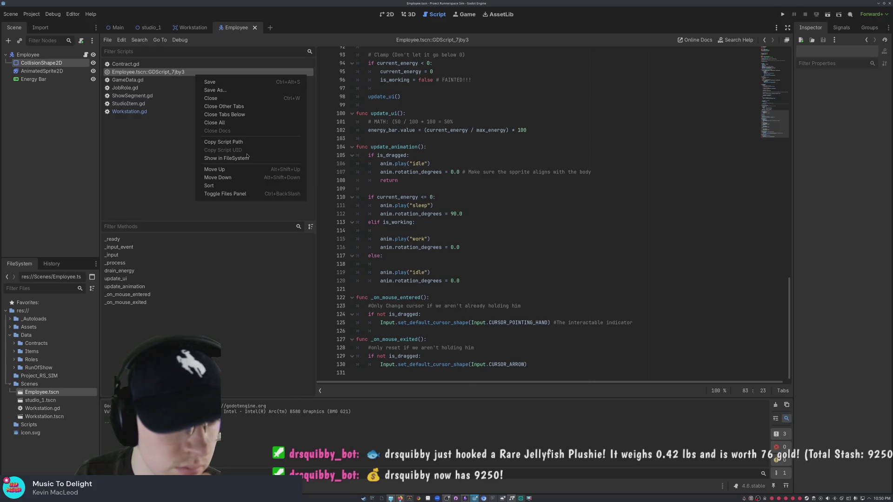
{"action": "left_click", "coordinate": [228, 158]}
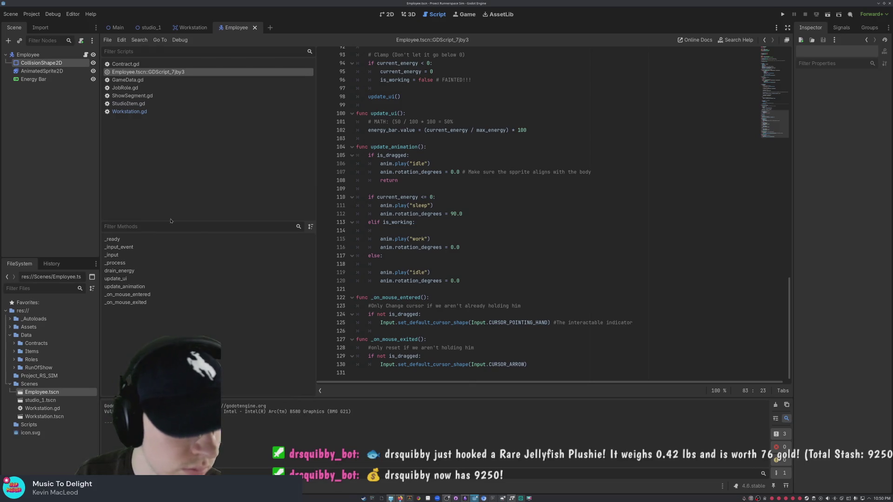
Select the Employee root node to inspect its Job Role and Max Energy properties.
{"action": "right_click", "coordinate": [51, 393]}
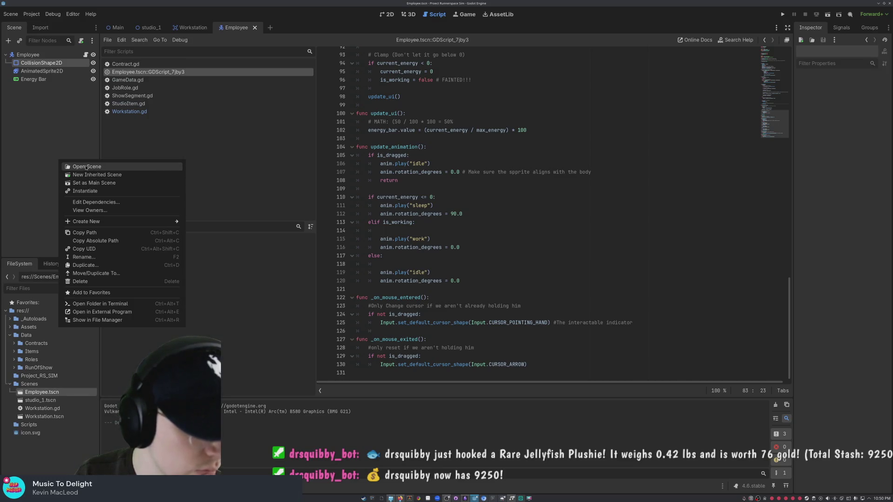
{"action": "left_click", "coordinate": [34, 135]}
{"action": "left_click", "coordinate": [47, 55]}
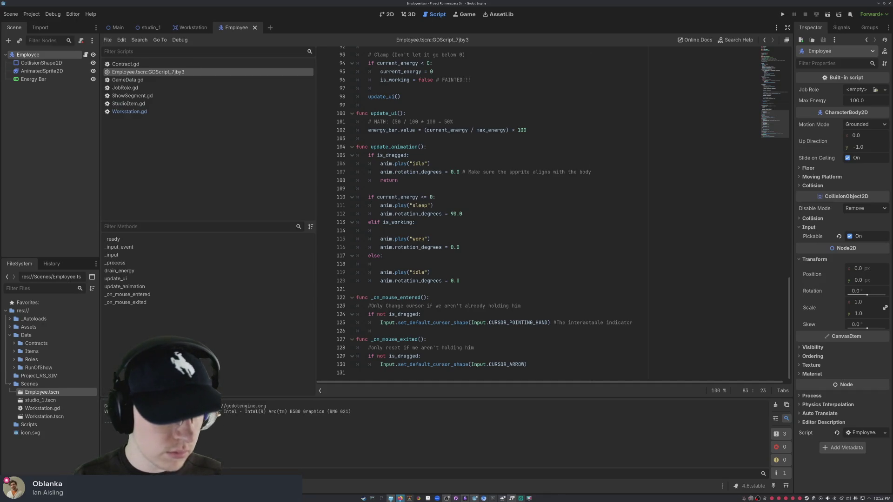
{"action": "right_click", "coordinate": [176, 73]}
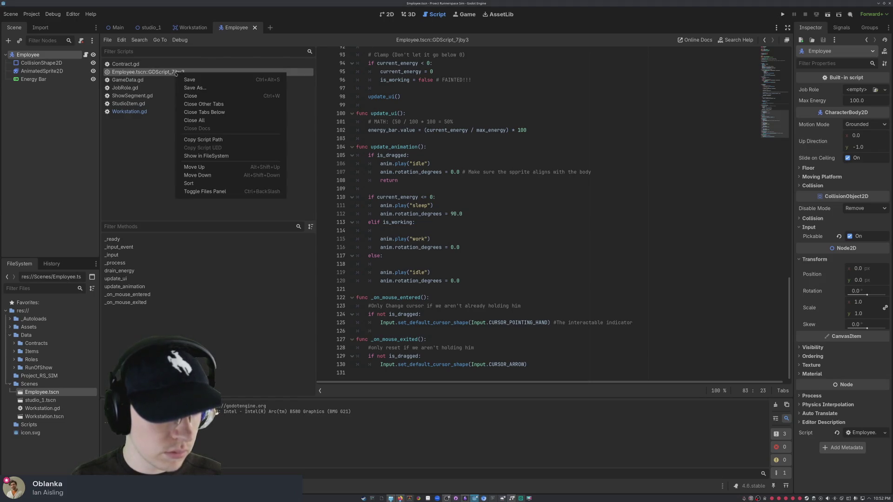
{"action": "left_click", "coordinate": [151, 73]}
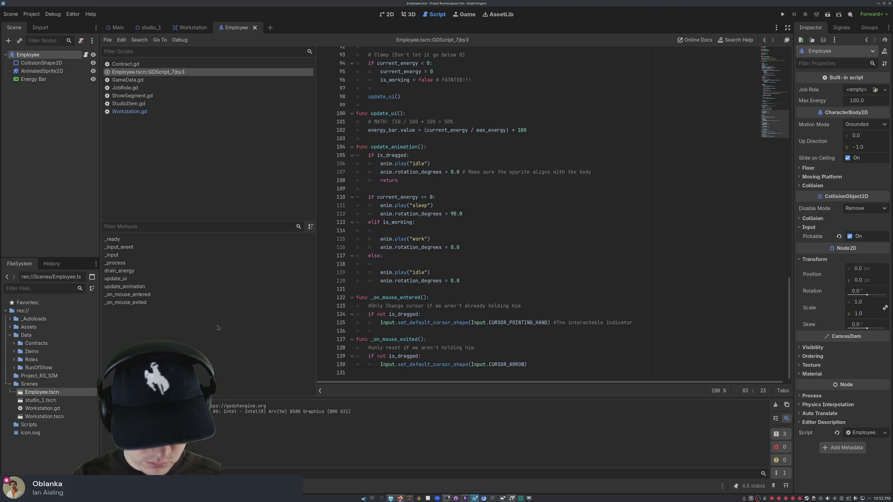
{"action": "key", "text": "Print"}
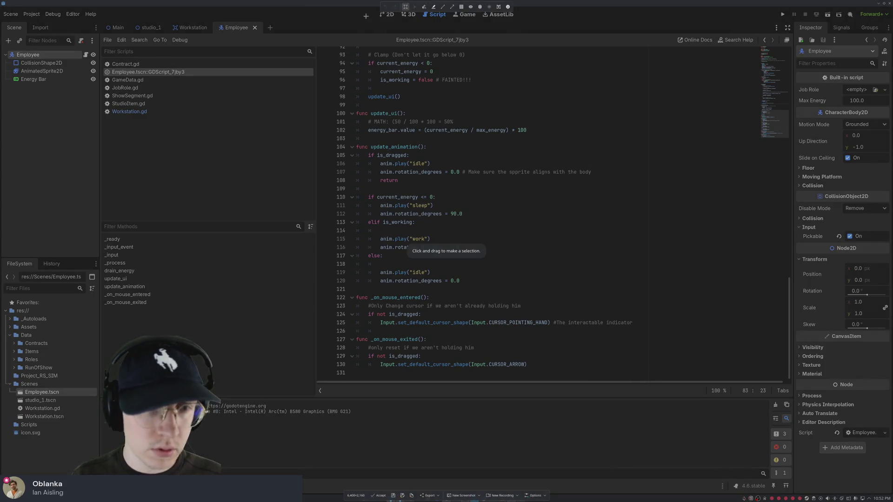
Capture a region screenshot of the Employee.tscn::GDScript_7jby3 script title and accept it.
{"action": "left_click_drag", "start_coordinate": [388, 31], "coordinate": [482, 48]}
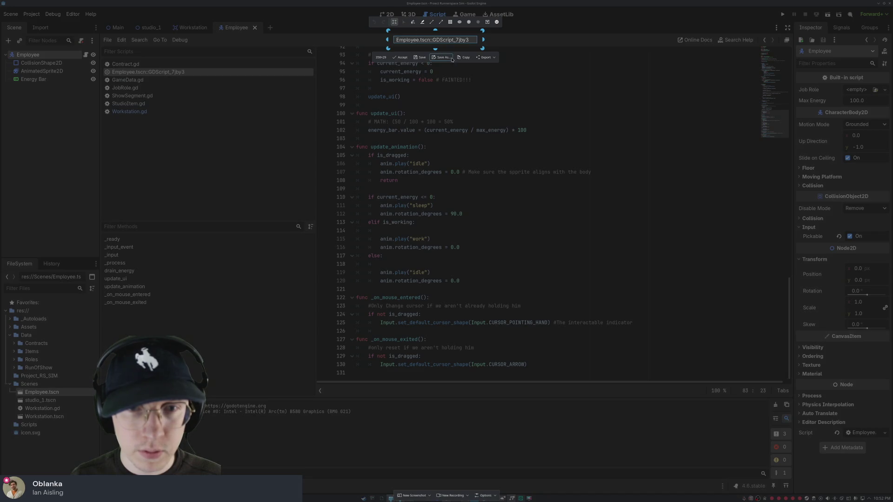
{"action": "left_click", "coordinate": [464, 58]}
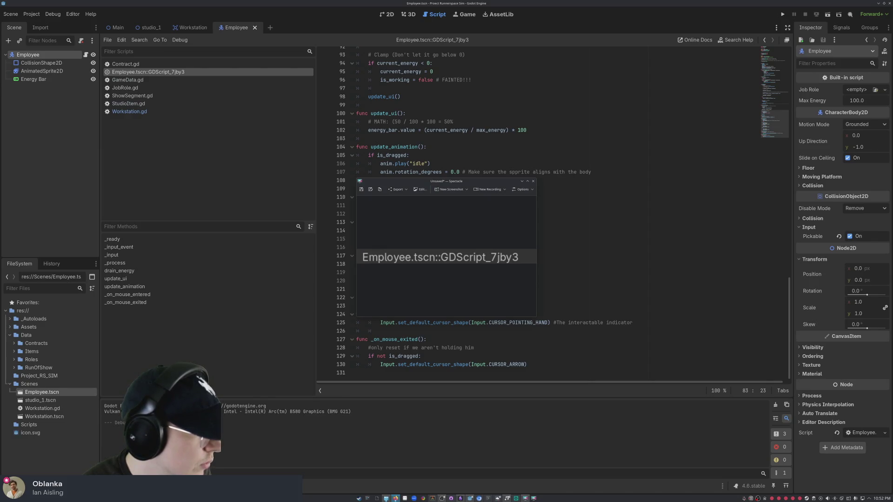
Save the built-in script as Employee.gd in res://Scenes.
{"action": "right_click", "coordinate": [163, 78]}
{"action": "left_click", "coordinate": [171, 89]}
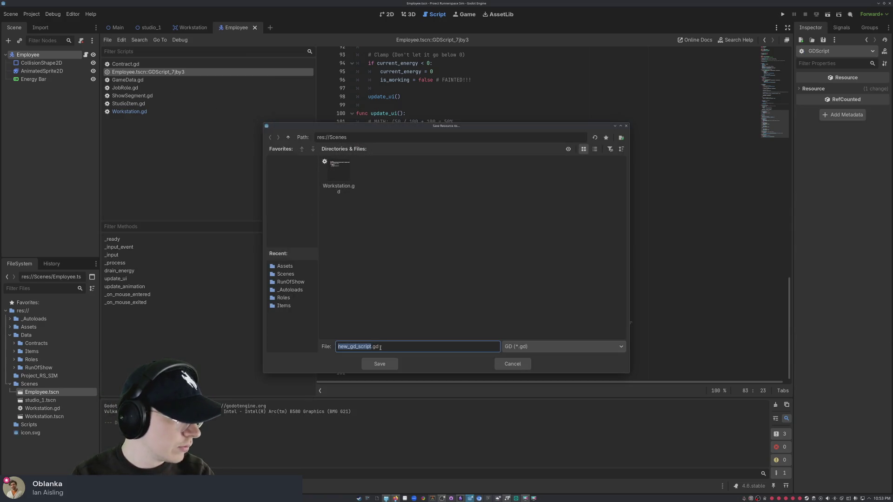
{"action": "type", "text": "Employee"}
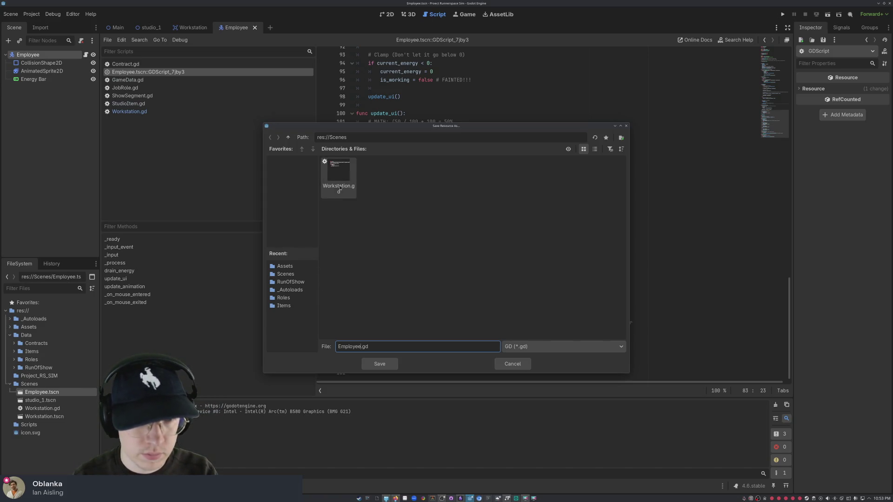
{"action": "left_click", "coordinate": [391, 364]}
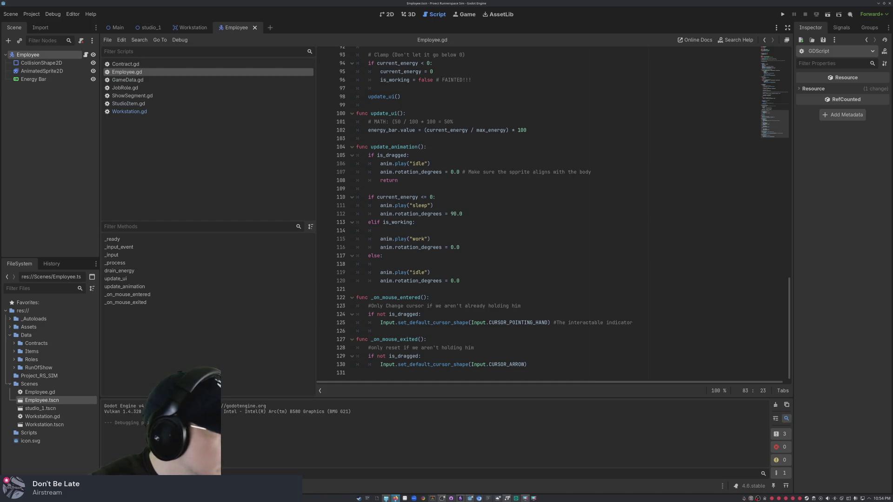
Scroll the FileSystem dock up and bring up its new-file context menu.
{"action": "scroll", "coordinate": [500, 181], "scroll_direction": "up", "scroll_amount": 5}
{"action": "scroll", "coordinate": [500, 181], "scroll_direction": "up", "scroll_amount": 20}
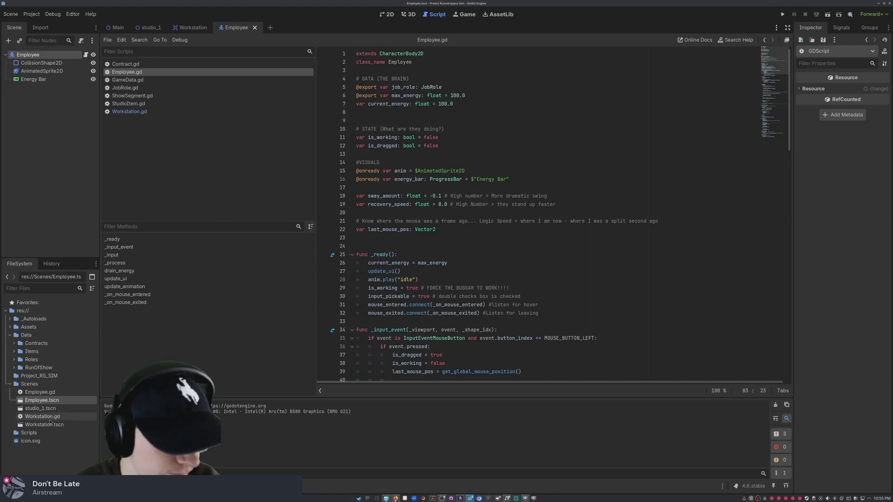
{"action": "right_click", "coordinate": [34, 262]}
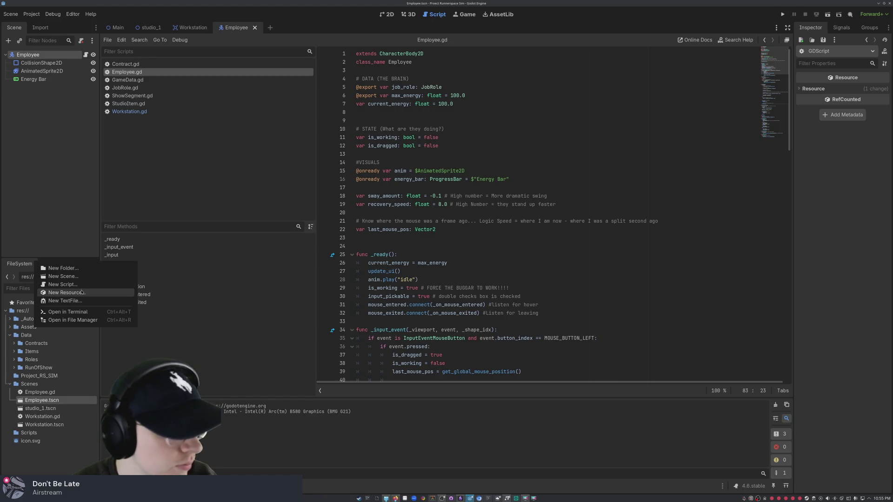
Create a new plain Resource and enter EmployeeStats as its file name in res://.
{"action": "left_click", "coordinate": [82, 292]}
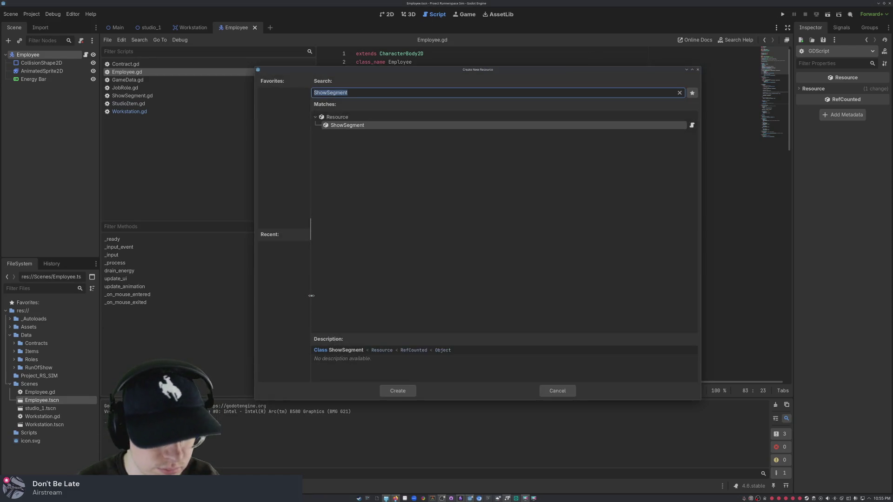
{"action": "type", "text": "EmployeeS"}
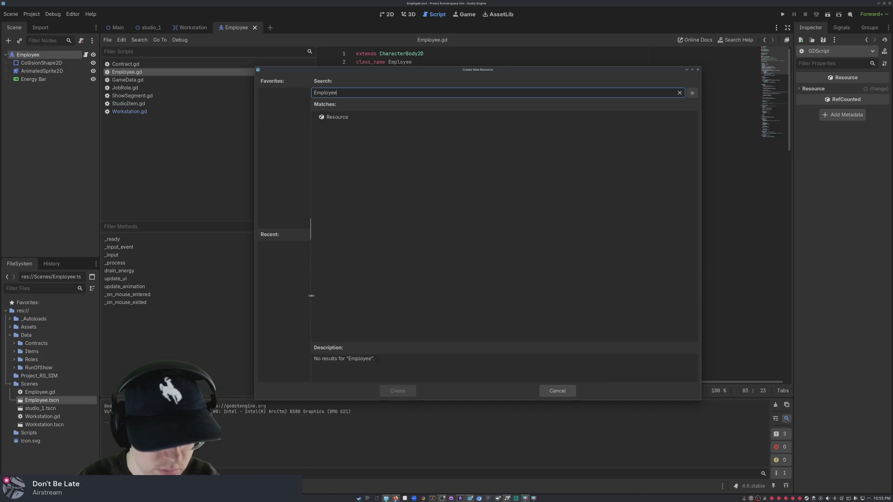
{"action": "type", "text": "tats"}
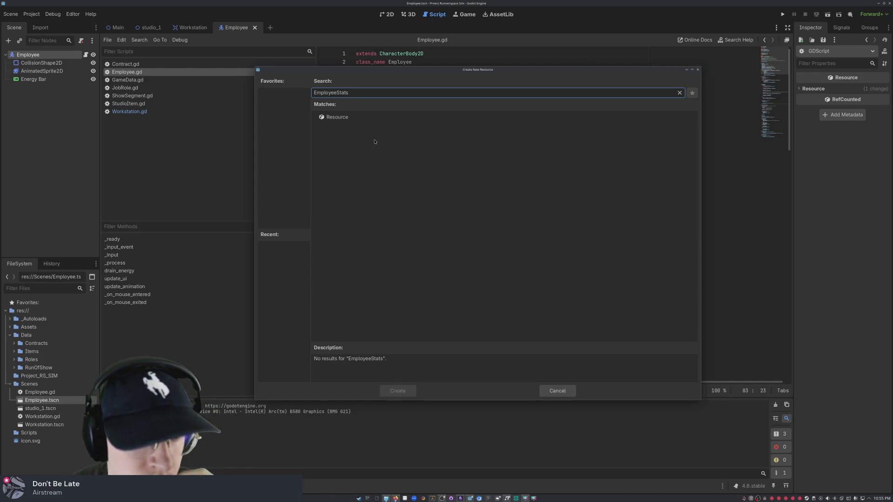
{"action": "double_click", "coordinate": [367, 118]}
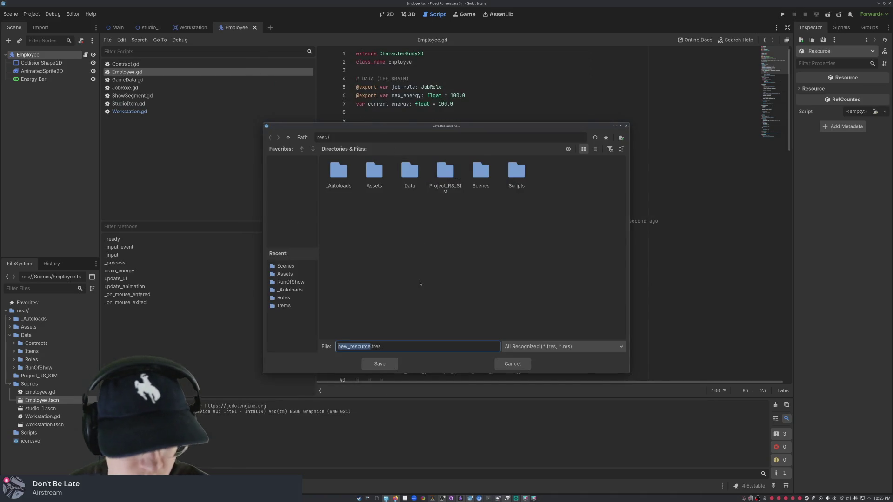
{"action": "type", "text": "EmployeeS"}
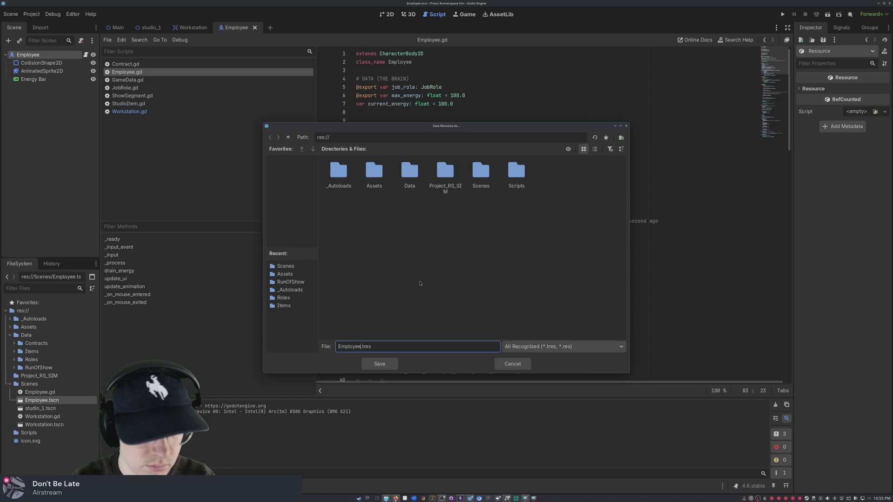
{"action": "type", "text": "tats"}
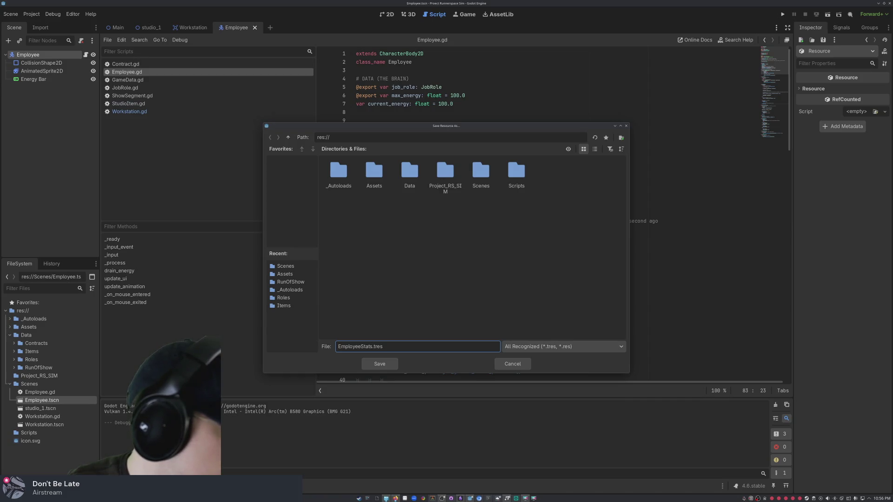
{"action": "key", "text": "Return"}
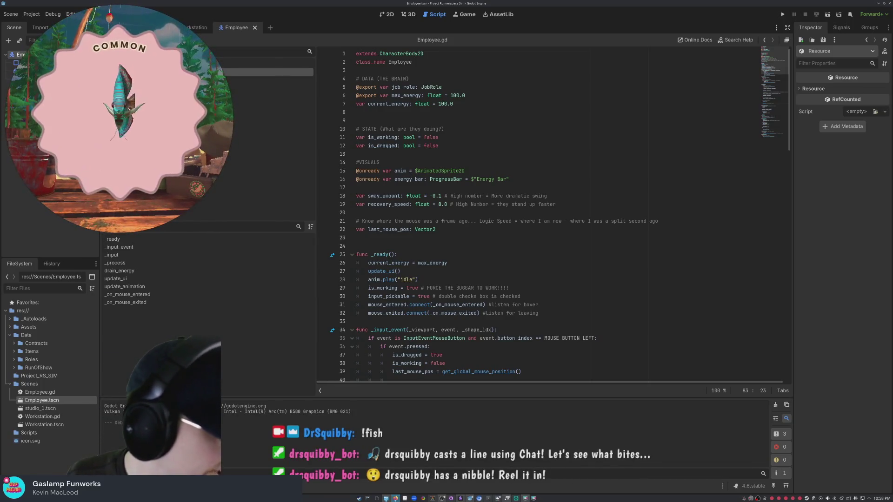
Bring up the FileSystem dock's context menu for creating a new file.
{"action": "right_click", "coordinate": [29, 461]}
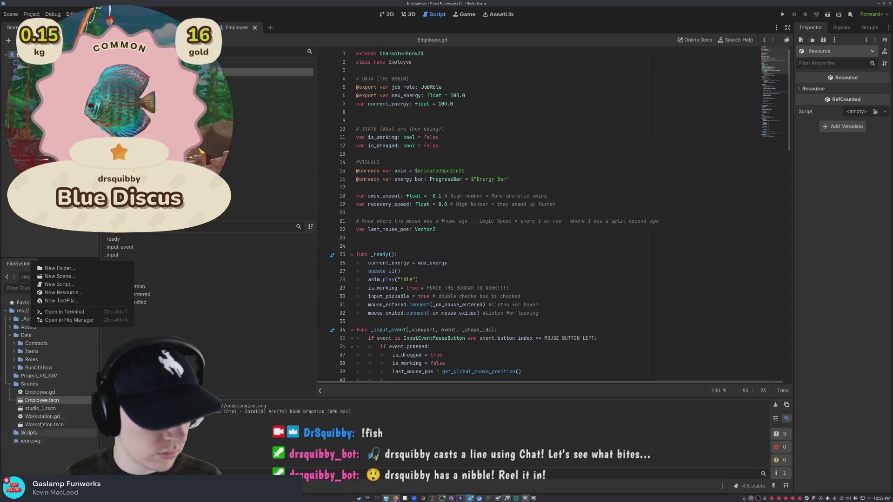
Create a new script named Employee_Stats.gd at res://.
{"action": "left_click", "coordinate": [60, 282]}
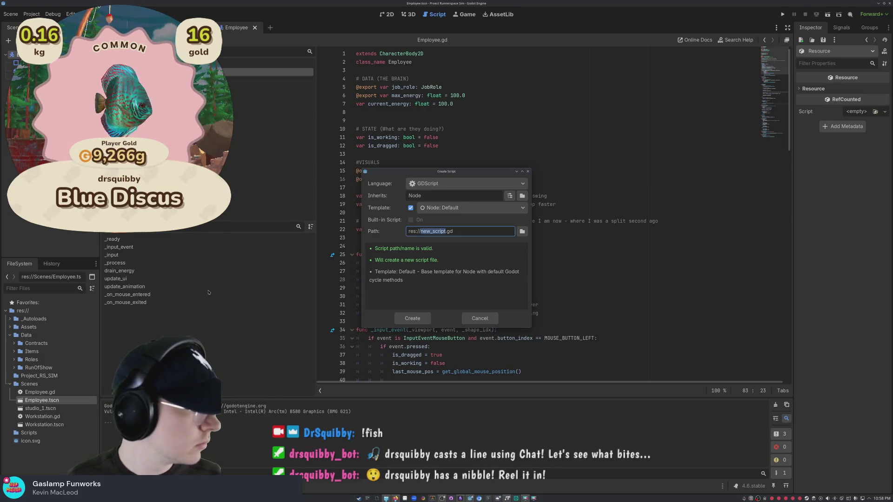
{"action": "type", "text": "Employee"}
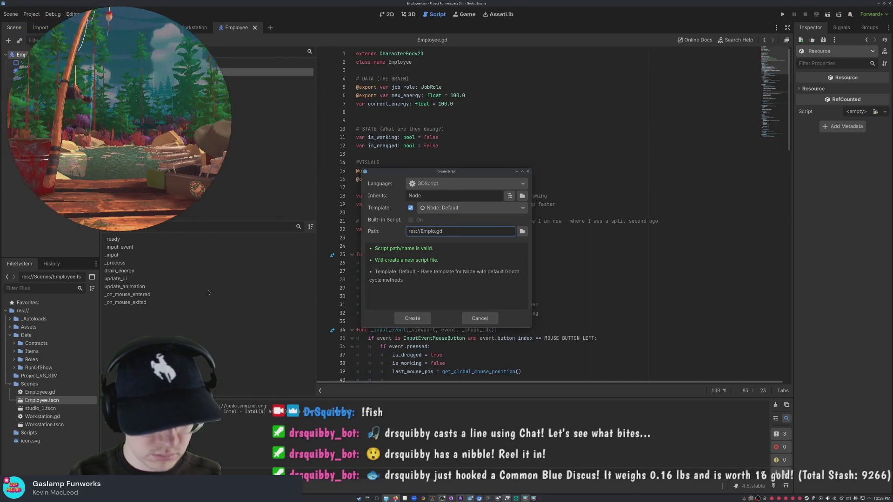
{"action": "type", "text": "_"}
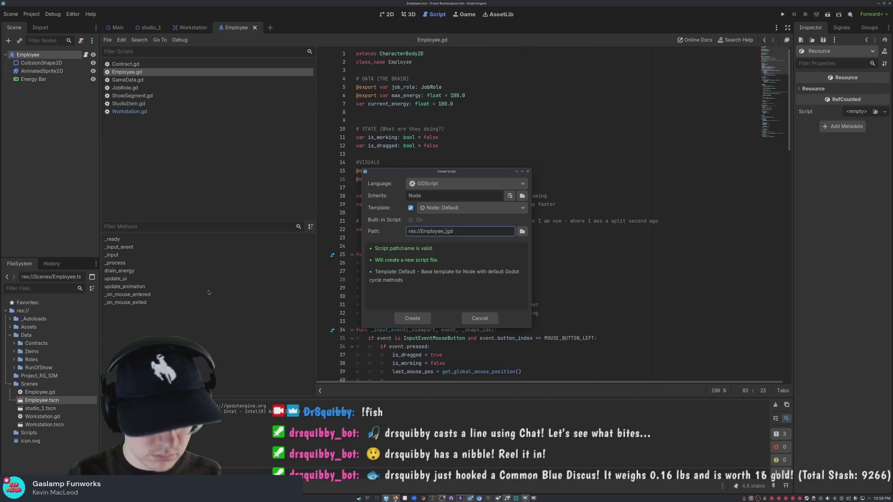
{"action": "type", "text": "Stats"}
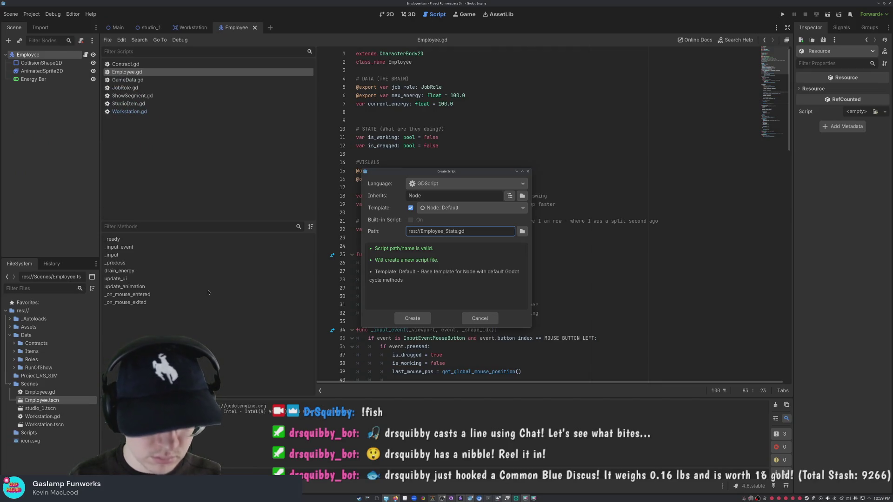
{"action": "left_click", "coordinate": [411, 321]}
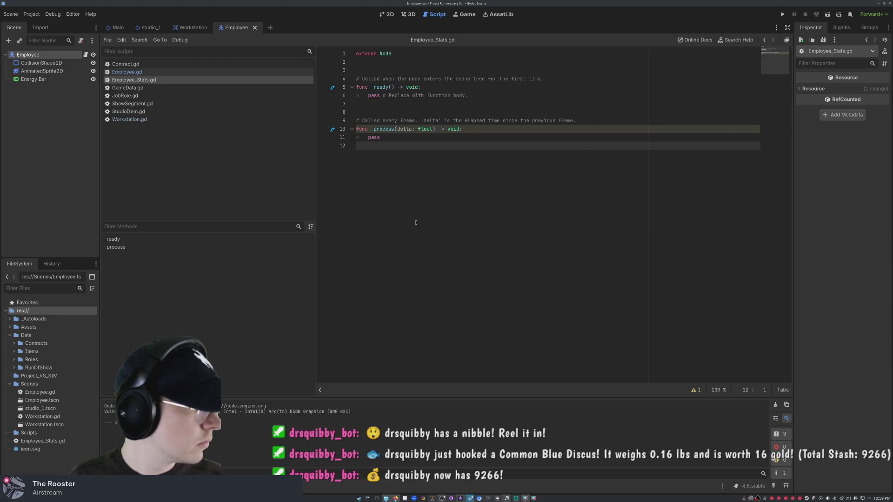
Replace the template code with 'extends Resource' and 'class_name EmployeeStats'.
{"action": "key", "text": "ctrl+a"}
{"action": "key", "text": "BackSpace"}
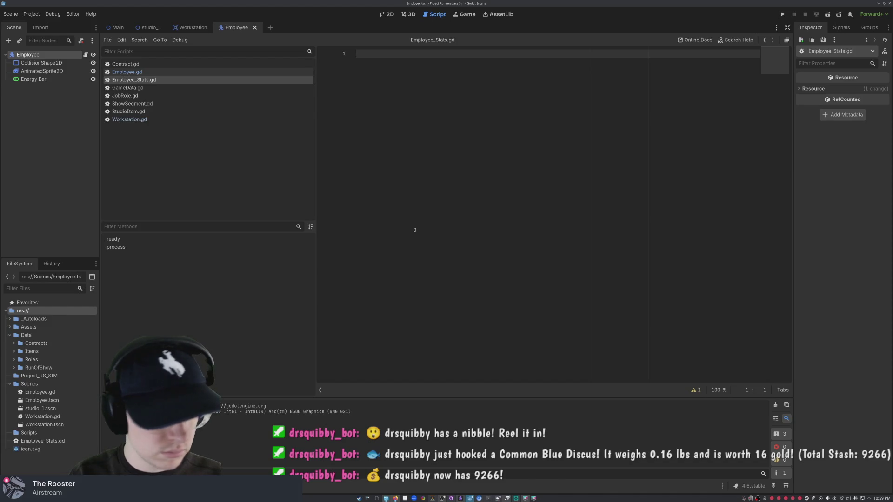
{"action": "type", "text": "extnds Resour"}
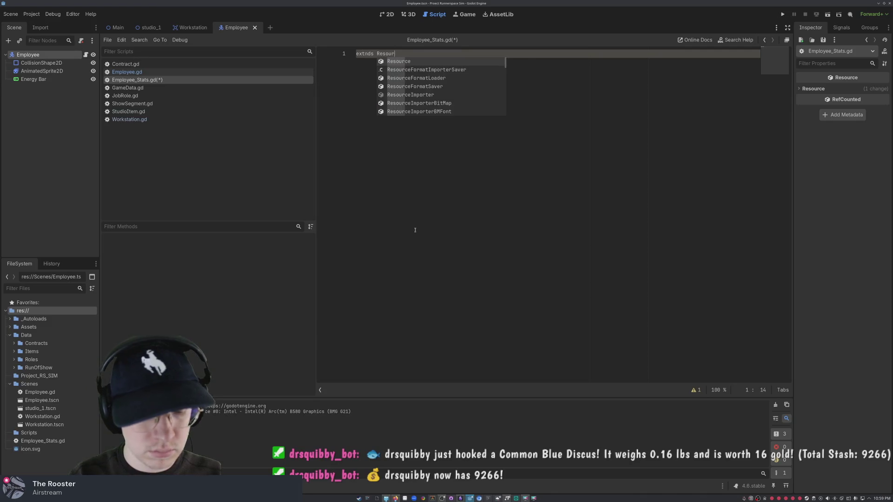
{"action": "type", "text": "ce"}
{"action": "key", "text": "Return"}
{"action": "key", "text": "Return"}
{"action": "type", "text": "class_name Em"}
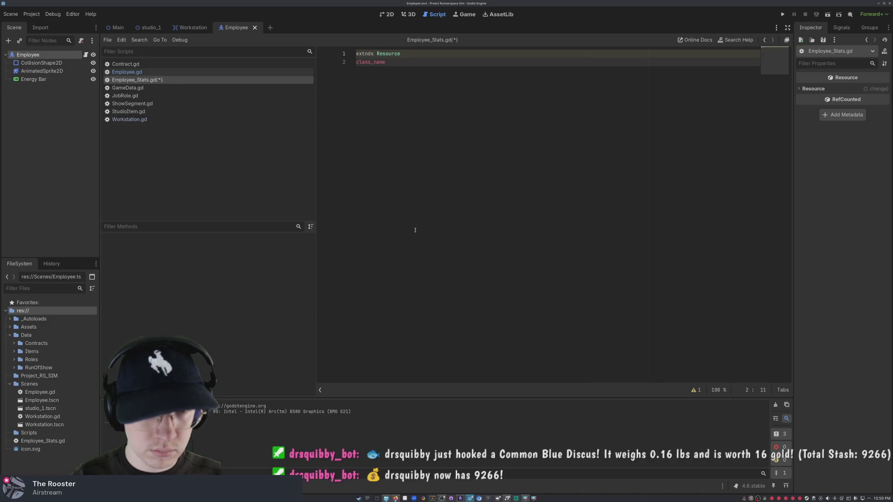
{"action": "type", "text": "ployee"}
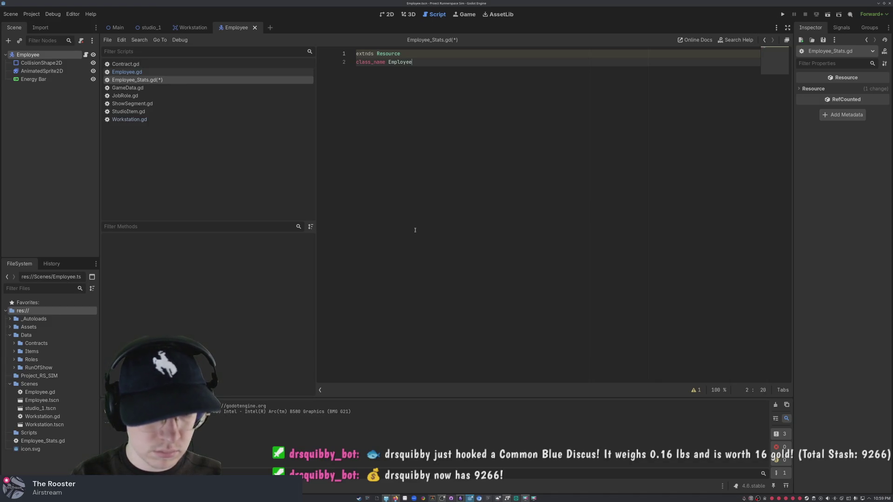
{"action": "type", "text": "St"}
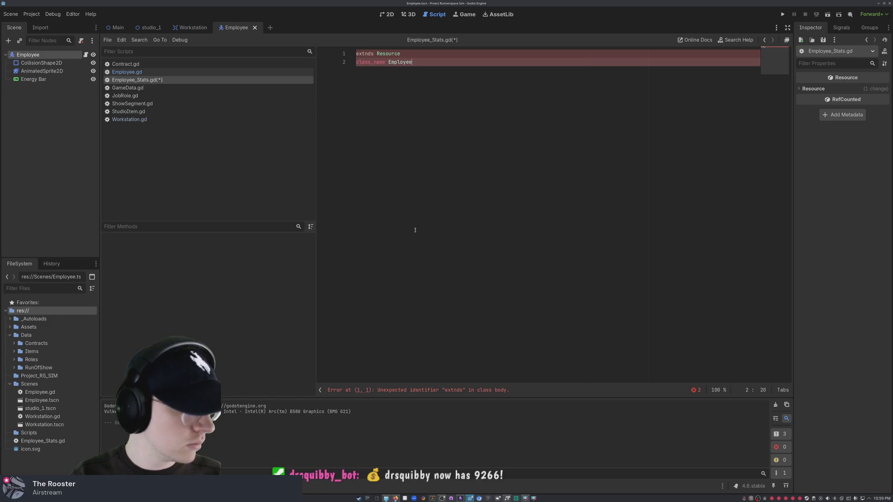
{"action": "type", "text": "ats"}
{"action": "key", "text": "Return"}
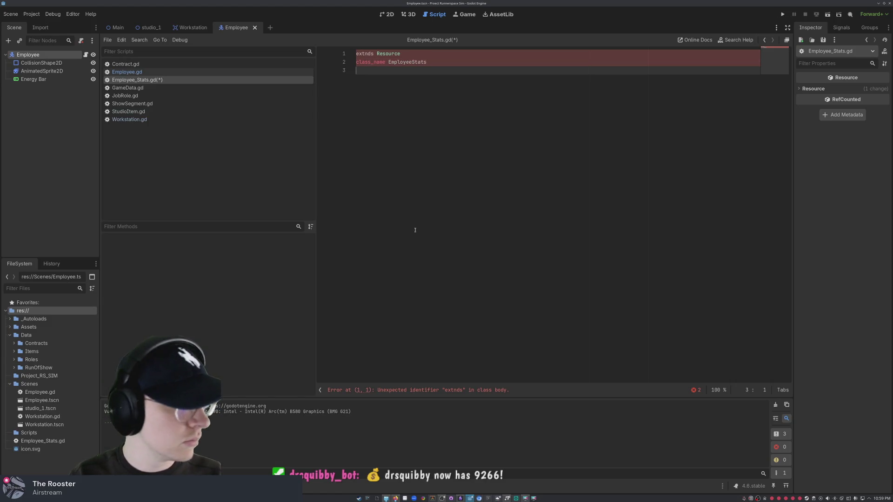
{"action": "key", "text": "Return"}
{"action": "type", "text": "ict"}
{"action": "key", "text": "BackSpace"}
{"action": "key", "text": "BackSpace"}
{"action": "key", "text": "BackSpace"}
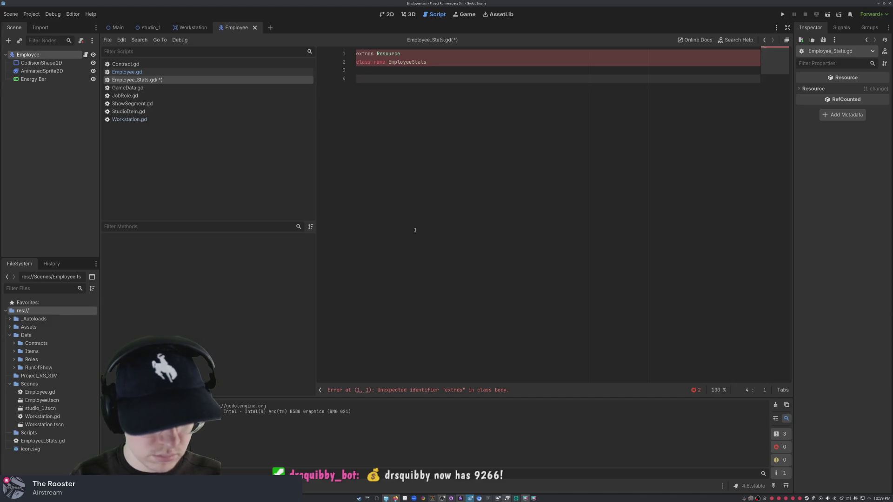
{"action": "type", "text": "Data Contain"}
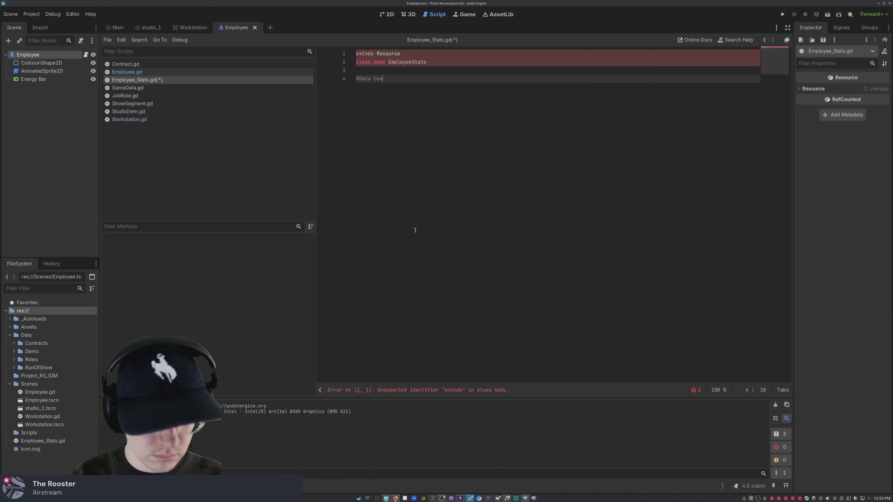
{"action": "type", "text": "er"}
{"action": "key", "text": "Return"}
{"action": "key", "text": "Return"}
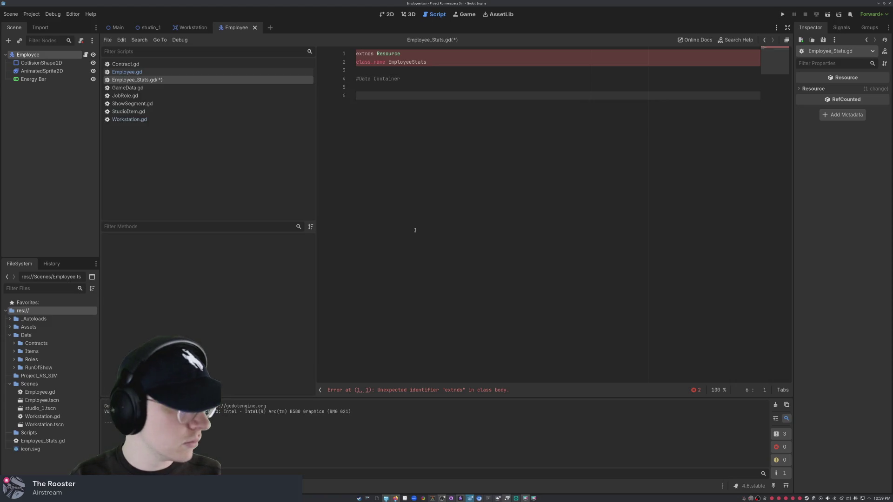
{"action": "type", "text": "@"}
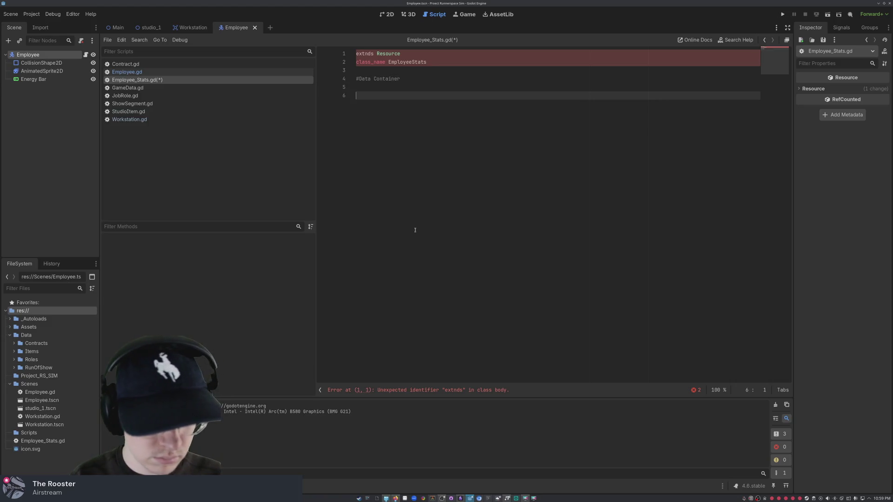
{"action": "type", "text": "export"}
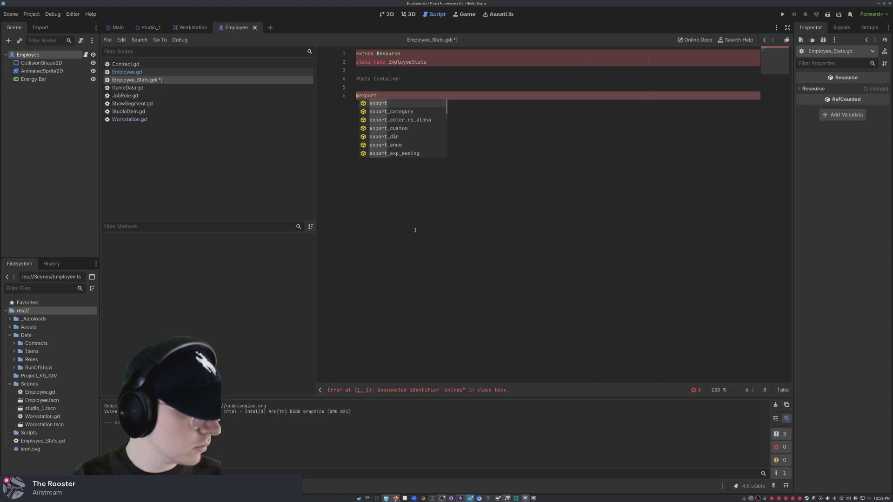
{"action": "type", "text": "_group"}
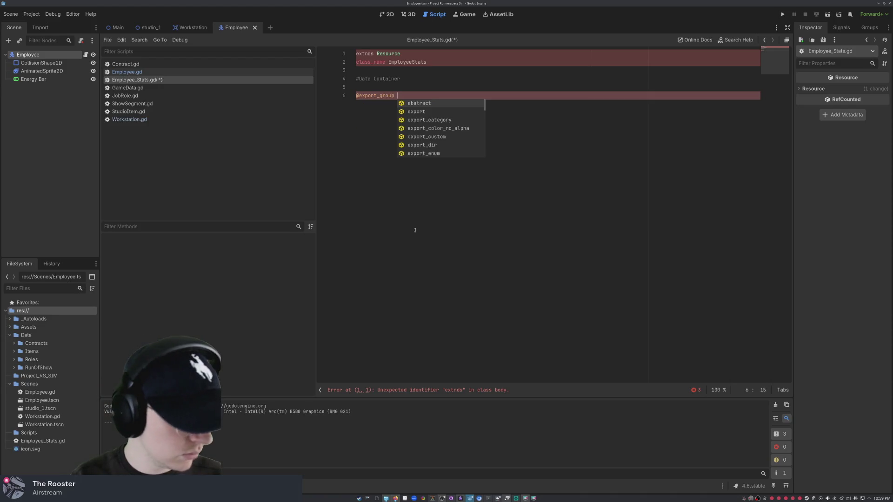
{"action": "key", "text": "BackSpace"}
{"action": "type", "text": "(\"Identity"}
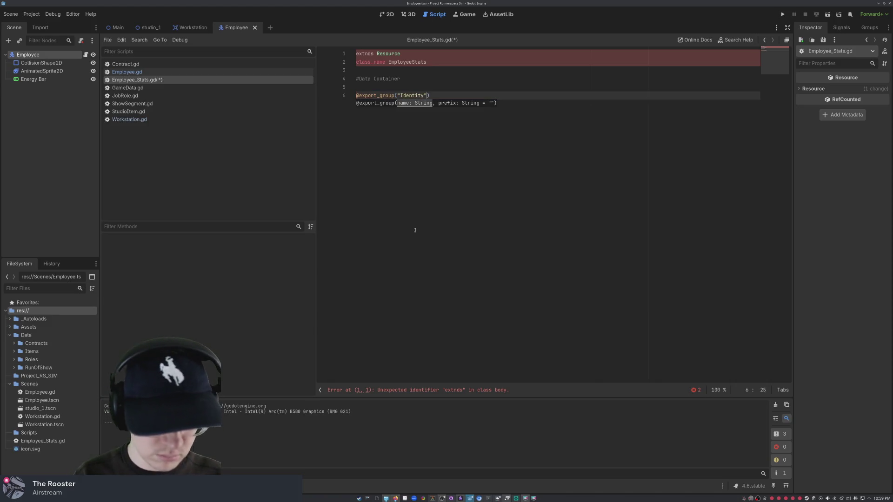
{"action": "key", "text": "End"}
{"action": "key", "text": "Return"}
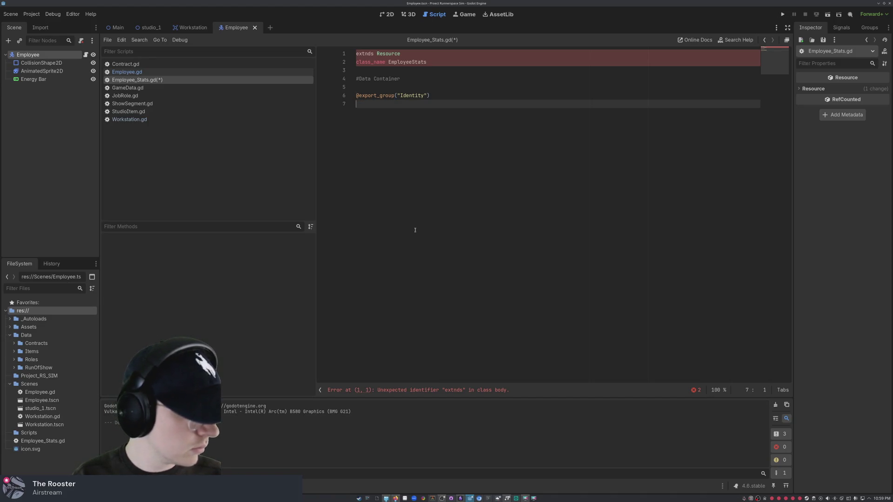
Declare an exported employee_name String defaulting to "Intern #42".
{"action": "type", "text": "espor"}
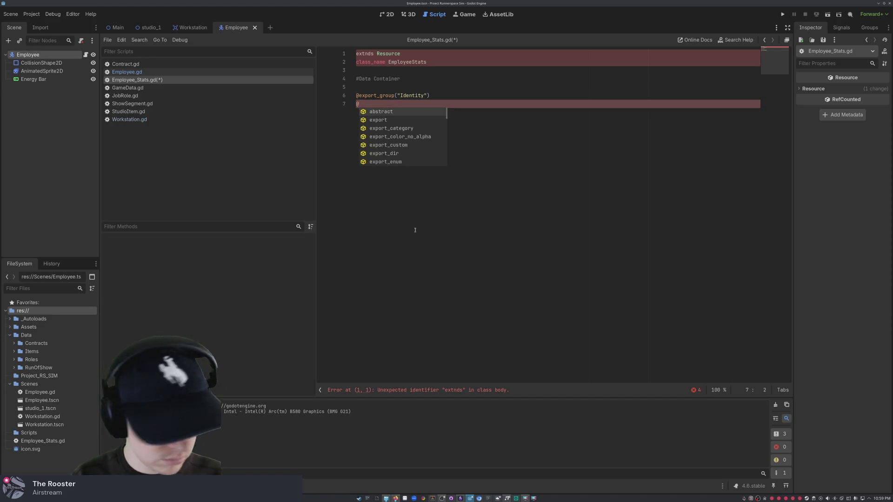
{"action": "type", "text": "t v"}
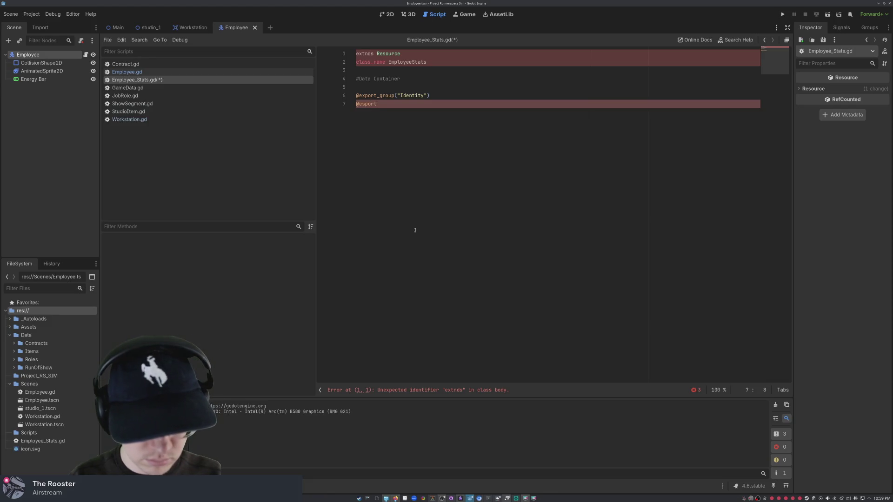
{"action": "type", "text": "ar empl"}
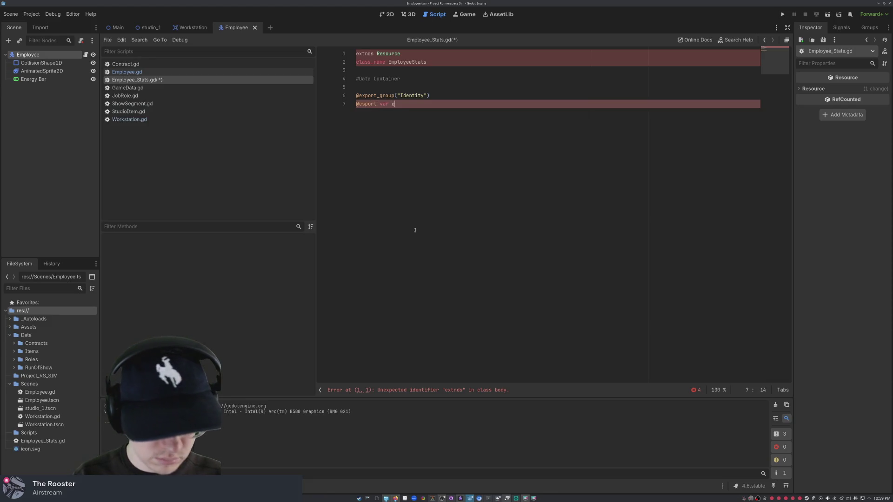
{"action": "type", "text": "oyee_n"}
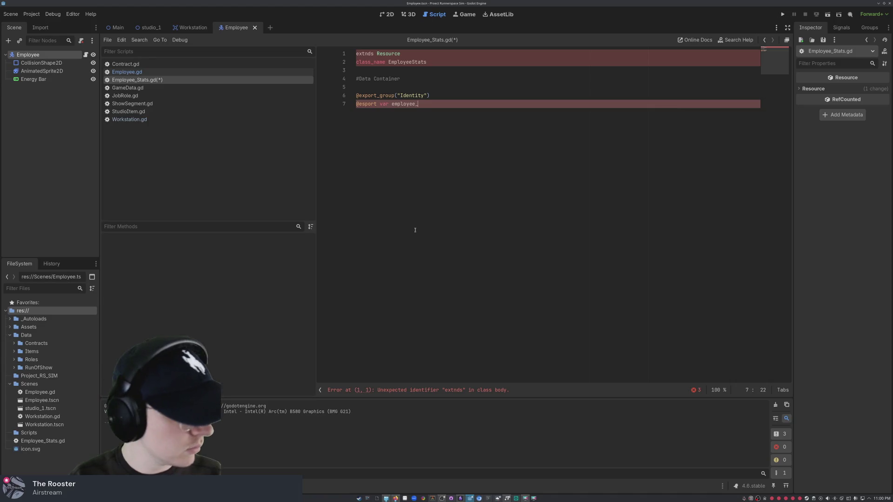
{"action": "type", "text": "ame: S"}
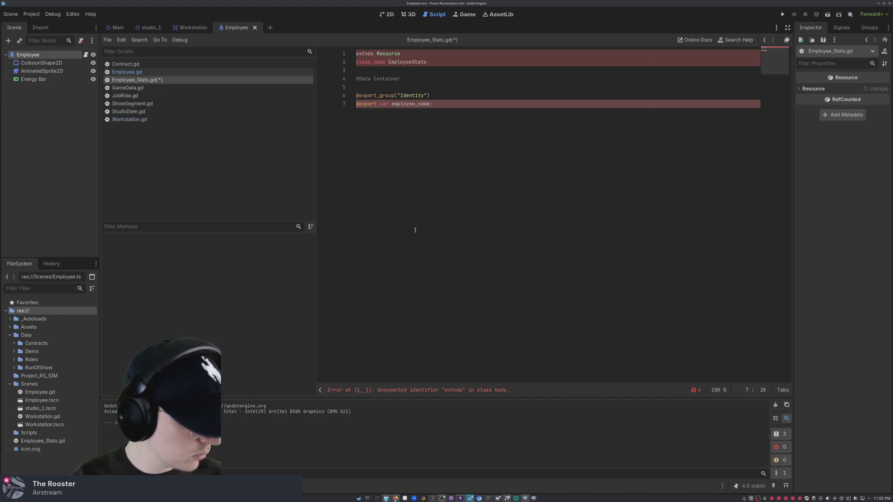
{"action": "type", "text": "tring"}
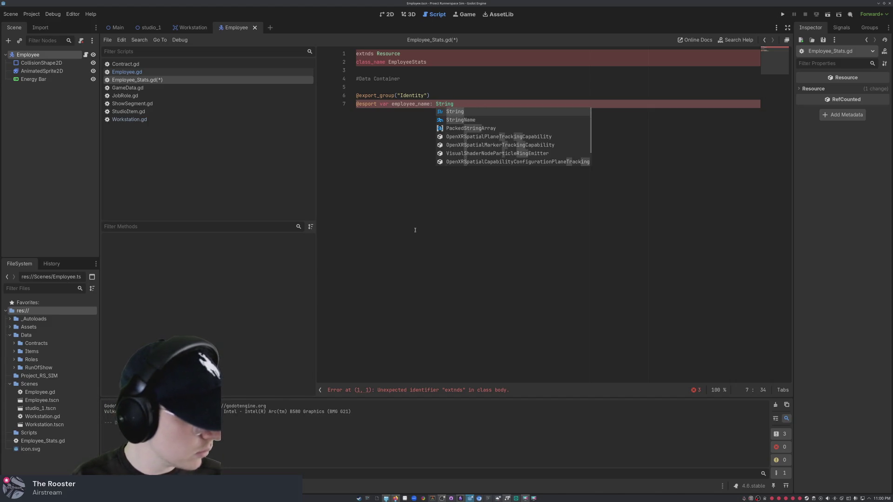
{"action": "type", "text": " = In"}
{"action": "key", "text": "BackSpace"}
{"action": "key", "text": "BackSpace"}
{"action": "type", "text": "\"Intern #"}
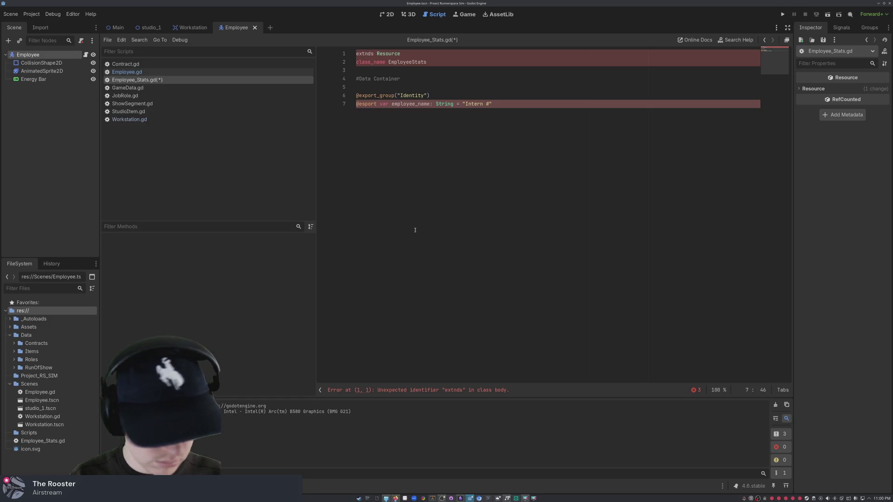
{"action": "type", "text": "42"}
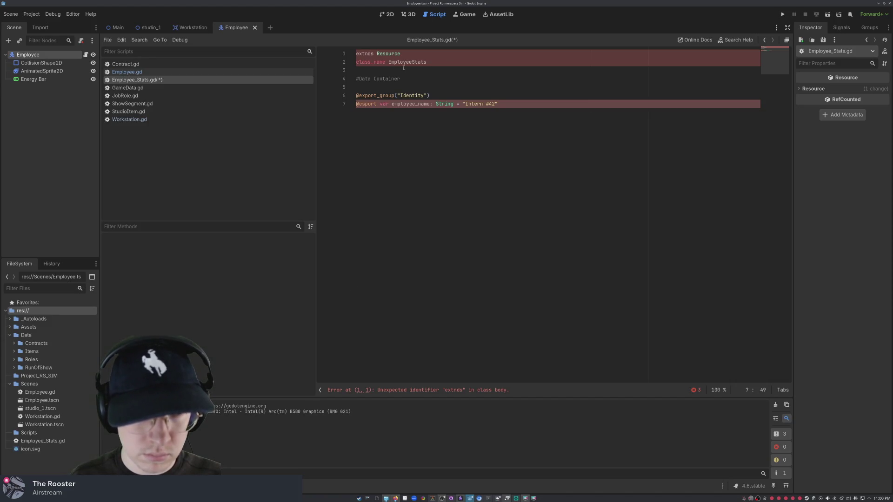
{"action": "left_click", "coordinate": [364, 54]}
Fix the 'extnds' and 'esport' typos on lines 1 and 7.
{"action": "type", "text": "e"}
{"action": "key", "text": "Down"}
{"action": "key", "text": "Down"}
{"action": "key", "text": "Down"}
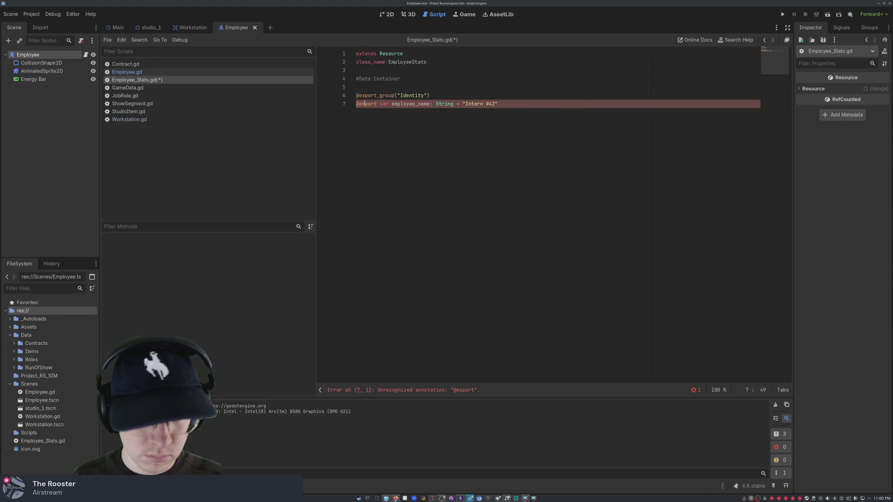
{"action": "key", "text": "BackSpace"}
{"action": "type", "text": "x"}
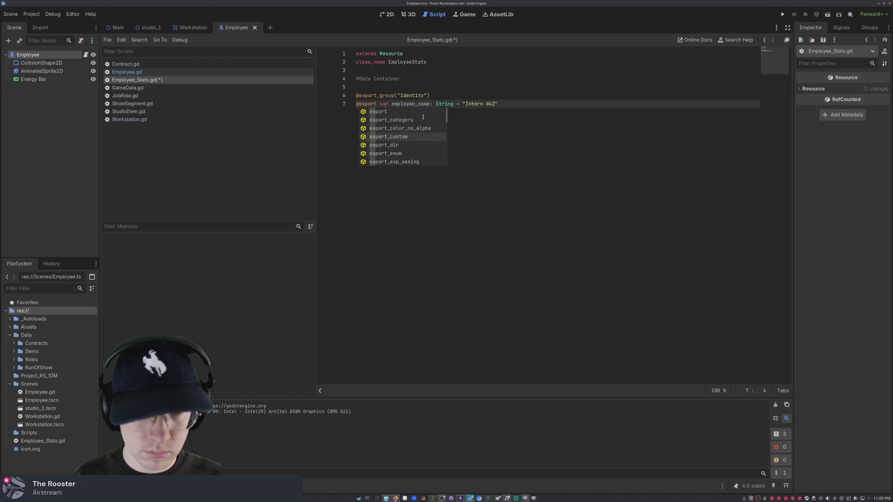
{"action": "left_click", "coordinate": [550, 136]}
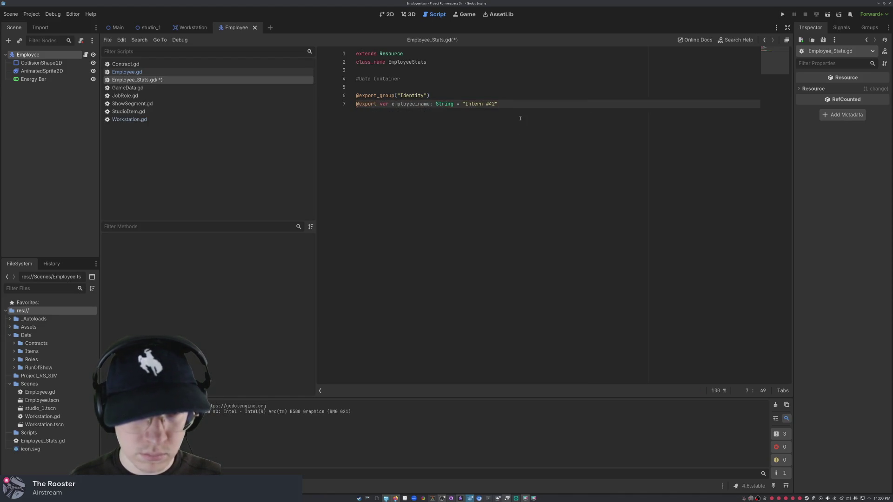
Add exported role_title "Coffee Runner" and role_color Color.WHITE, then start a Stats group.
{"action": "key", "text": "Return"}
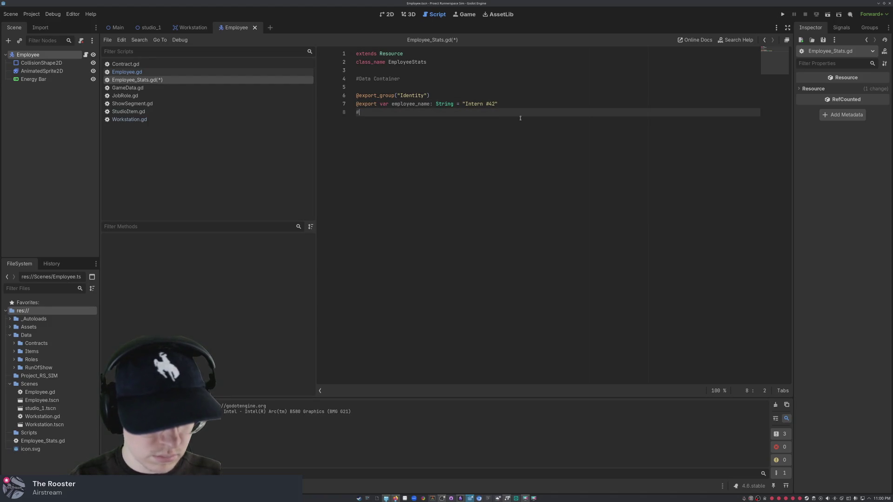
{"action": "type", "text": "expo"}
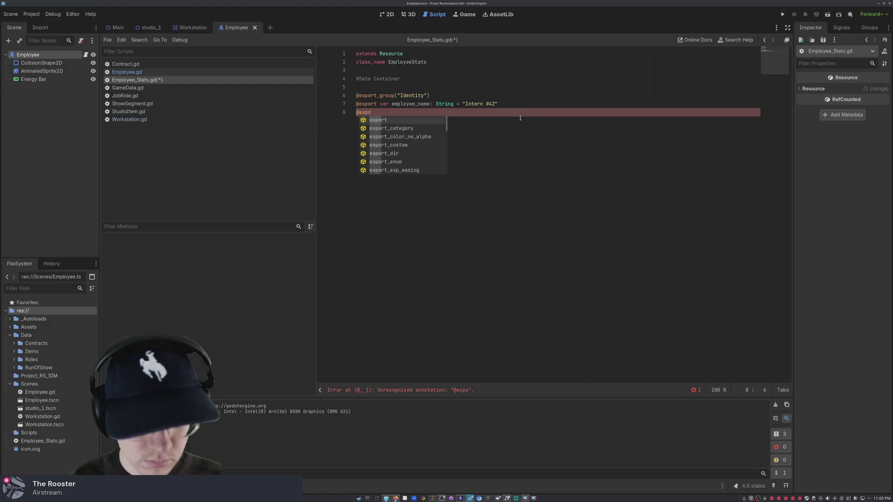
{"action": "type", "text": "rt va"}
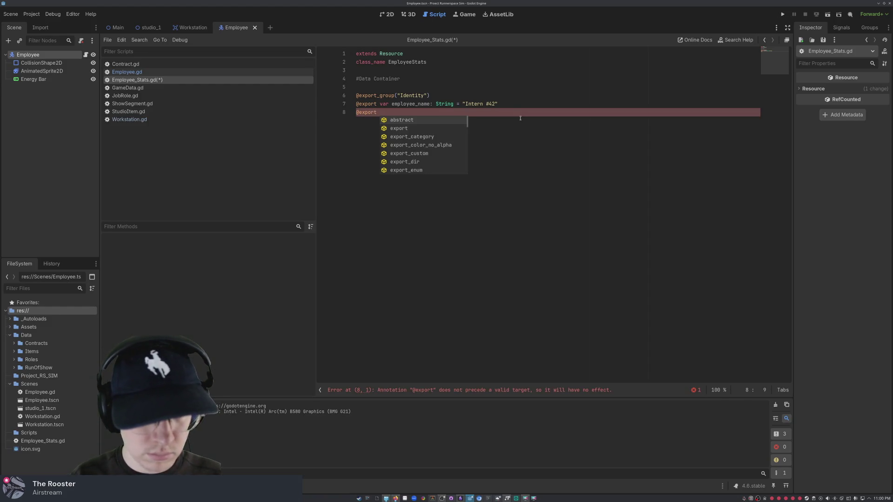
{"action": "type", "text": "r "}
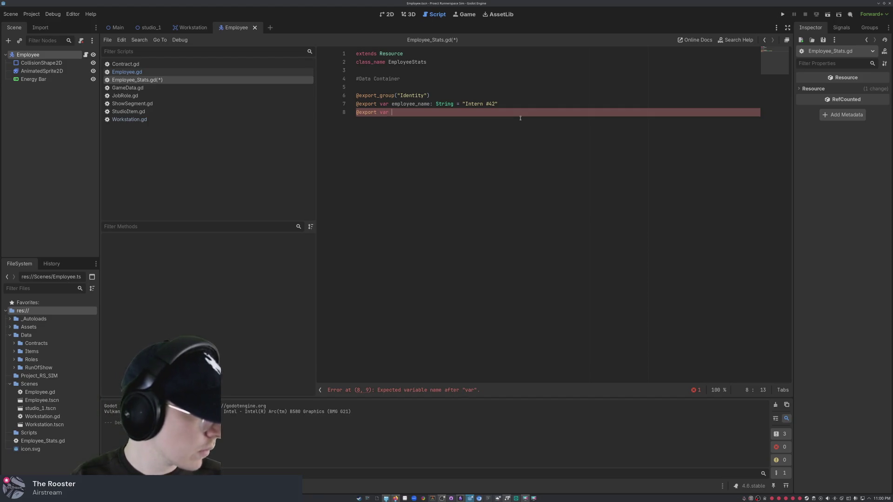
{"action": "type", "text": "role_title: S"}
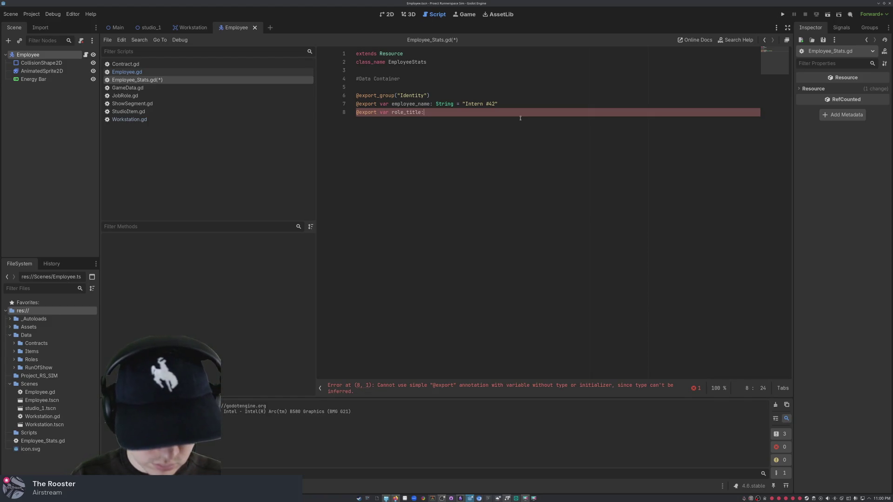
{"action": "type", "text": "tring"}
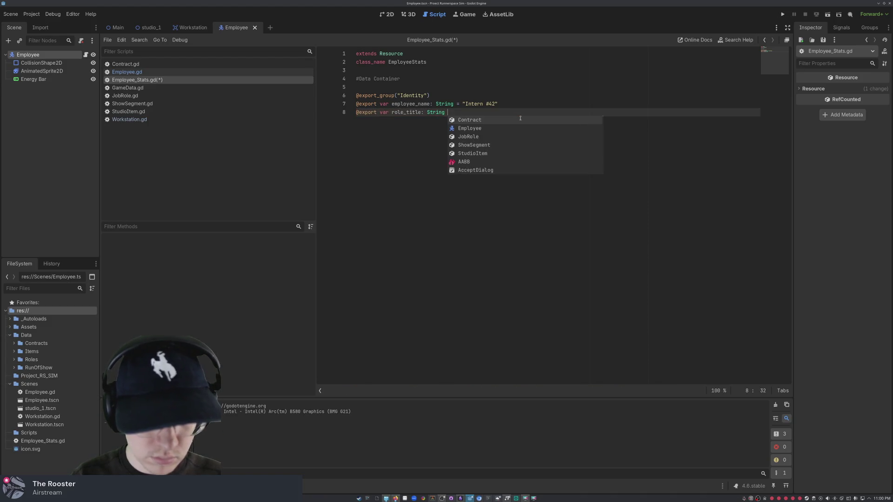
{"action": "type", "text": "= \"C"}
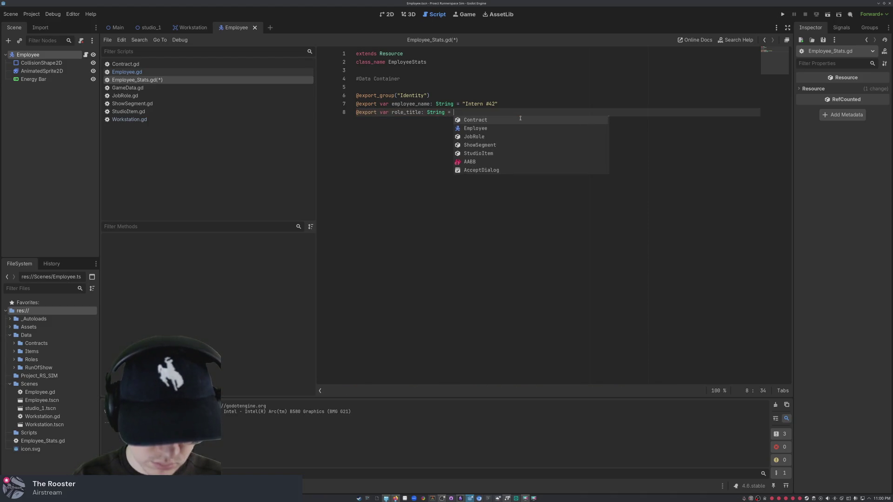
{"action": "type", "text": "offee Ru"}
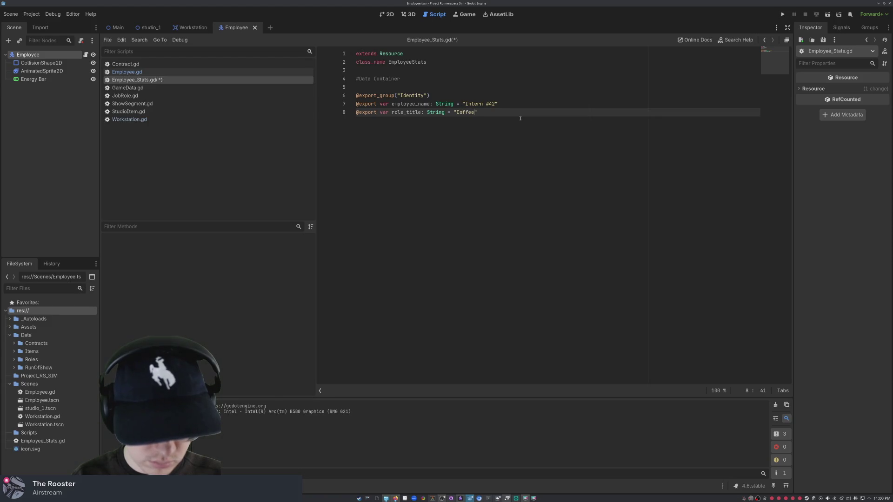
{"action": "type", "text": "nner\""}
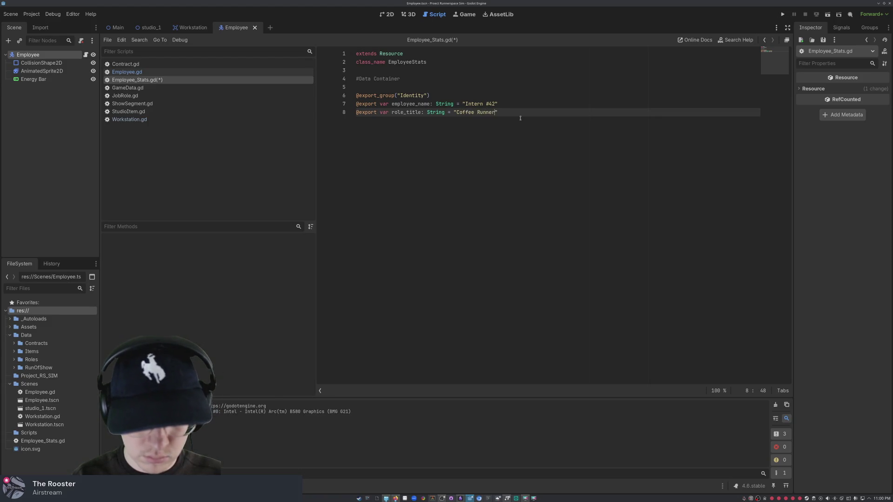
{"action": "key", "text": "Return"}
{"action": "type", "text": "@expo"}
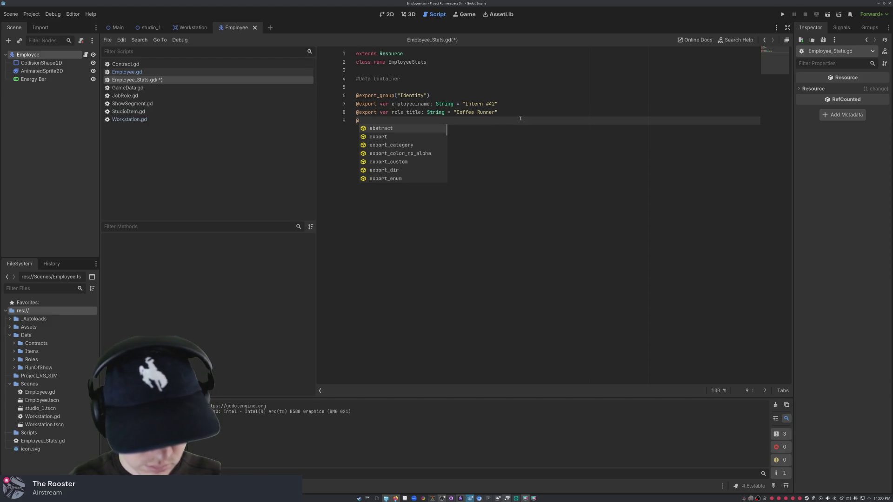
{"action": "type", "text": "rt"}
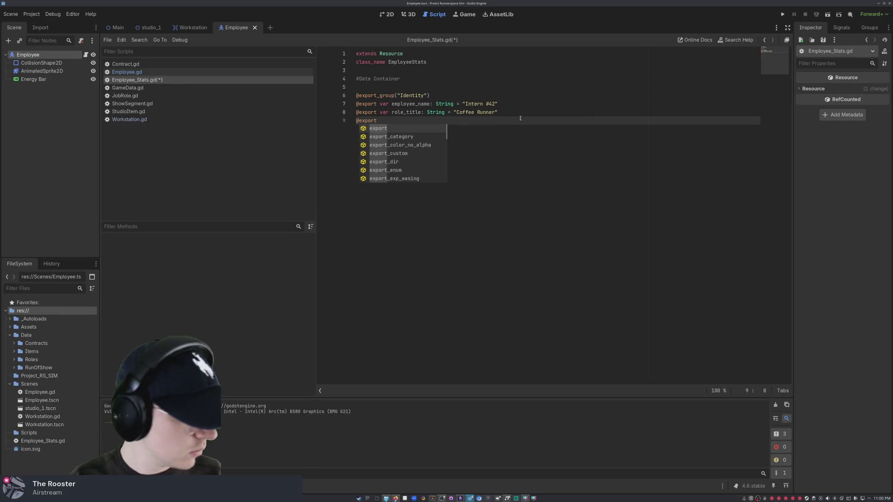
{"action": "type", "text": " var role"}
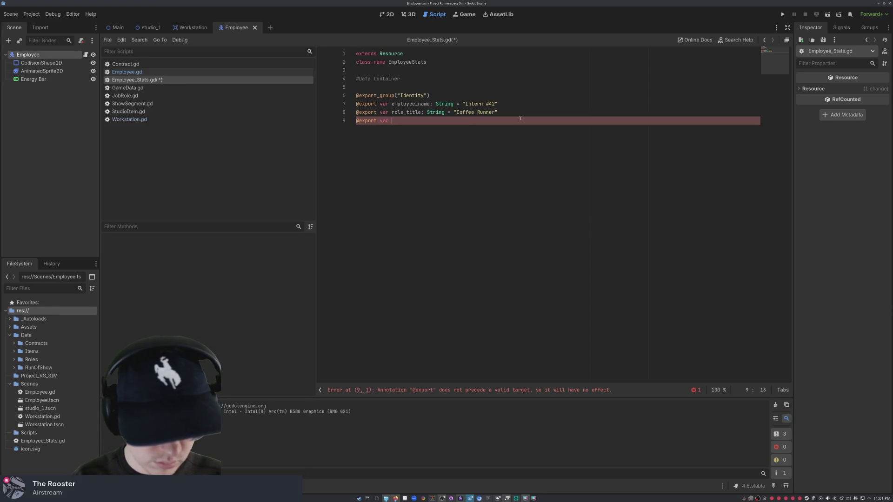
{"action": "type", "text": "_"}
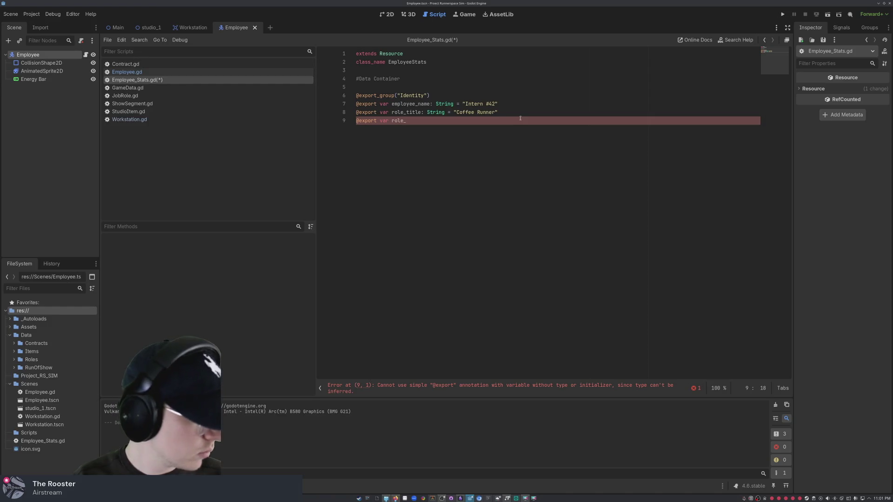
{"action": "type", "text": "color: C"}
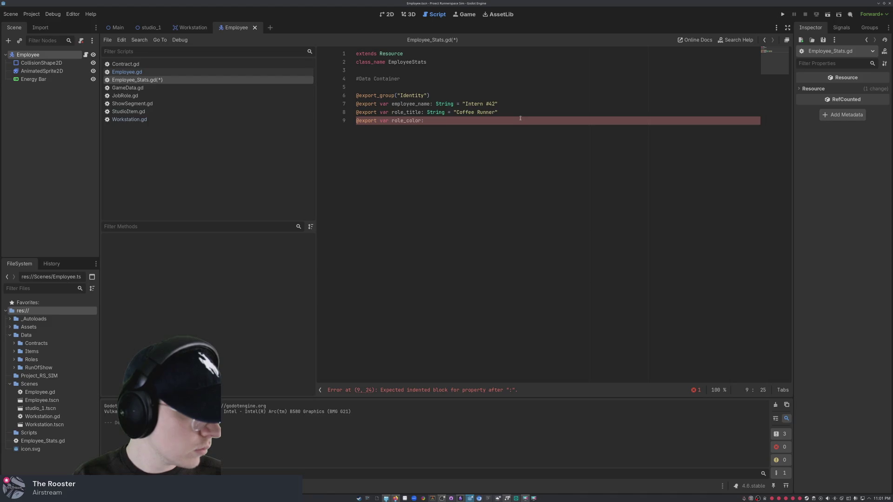
{"action": "type", "text": "olor"}
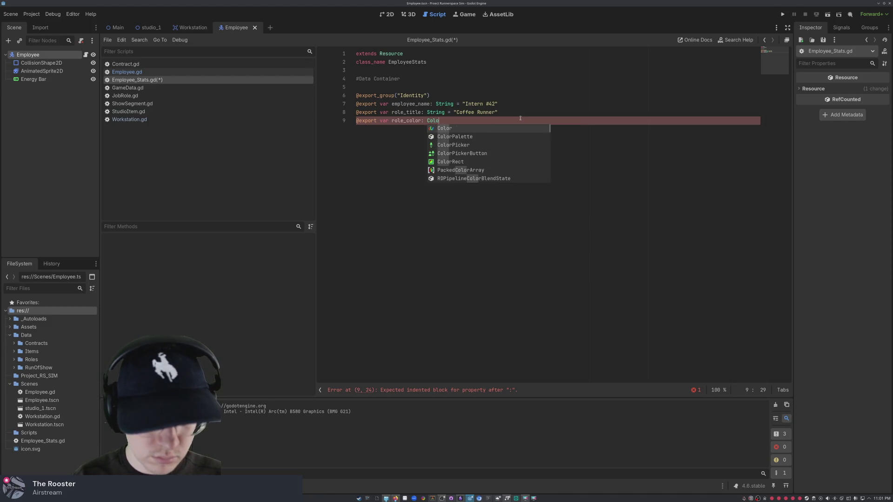
{"action": "type", "text": " = Color"}
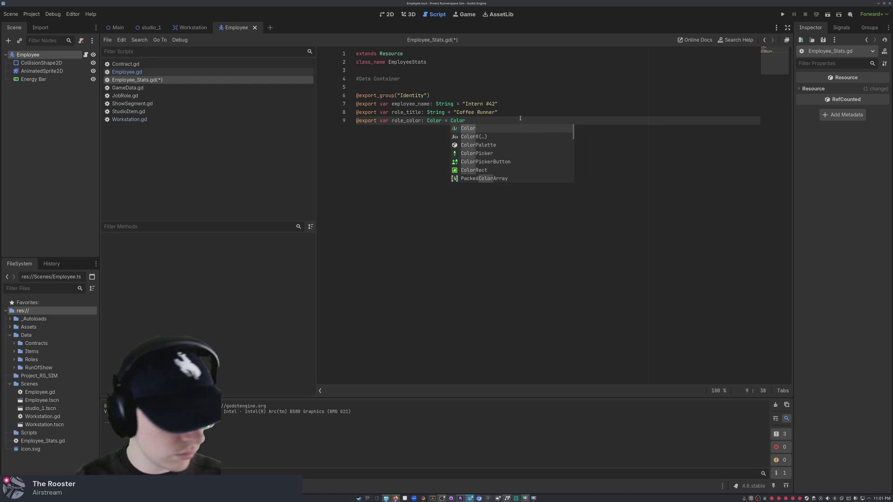
{"action": "type", "text": ".WH"}
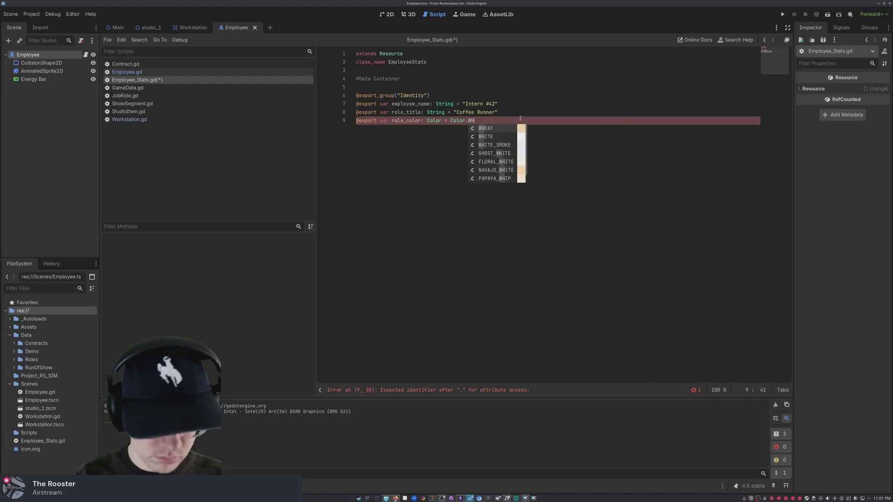
{"action": "type", "text": "ITE"}
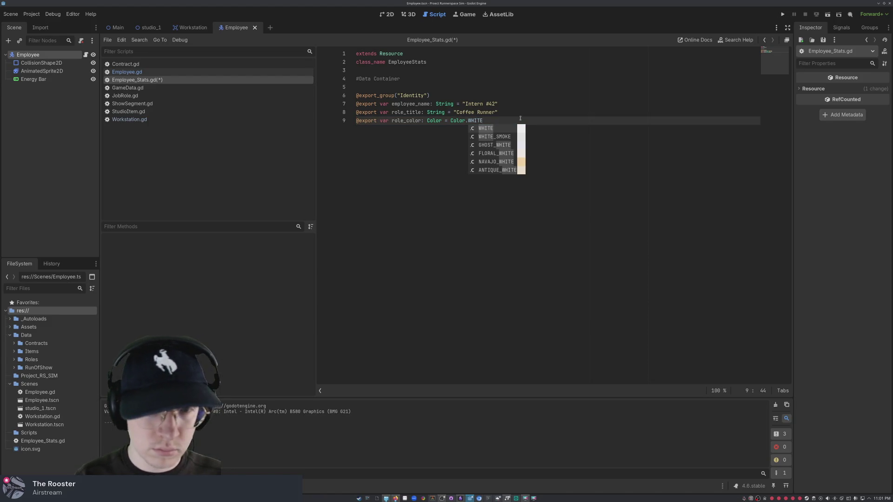
{"action": "key", "text": "Return"}
{"action": "key", "text": "Return"}
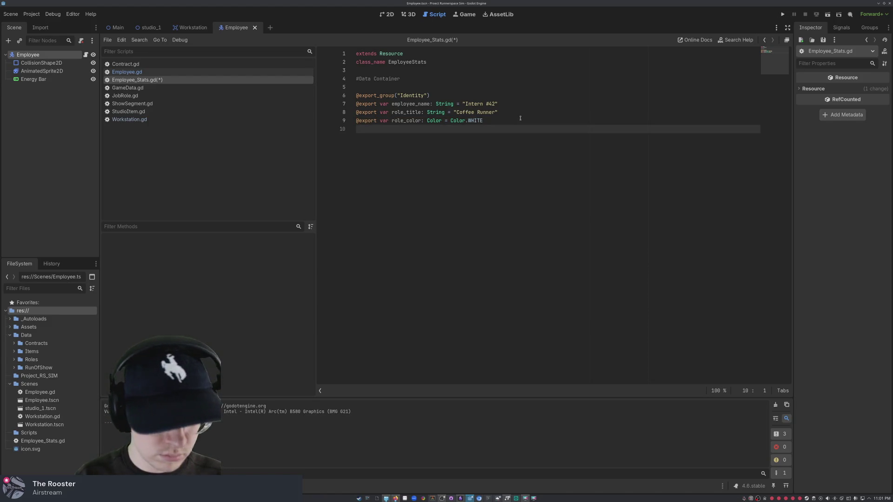
{"action": "type", "text": "@export"}
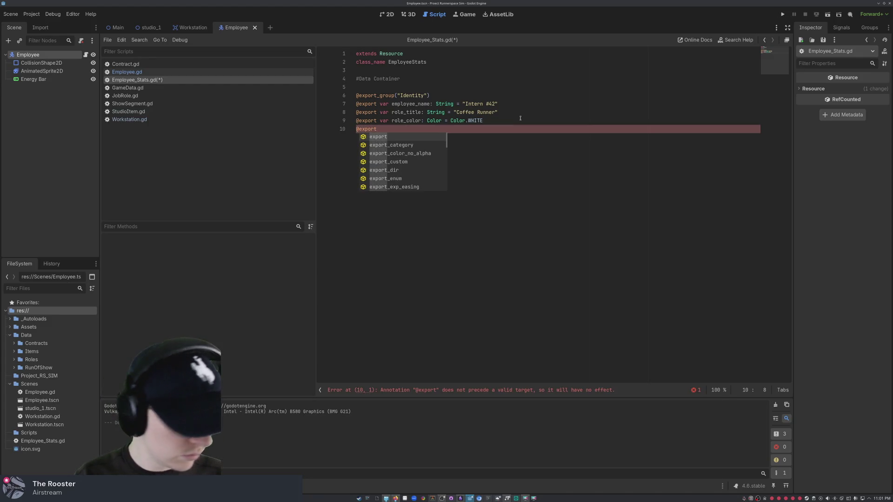
{"action": "type", "text": "_group"}
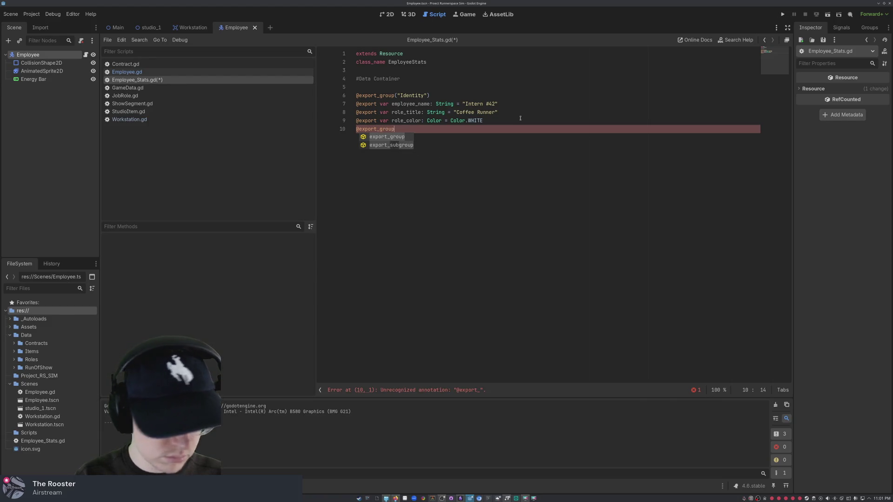
{"action": "type", "text": "("}
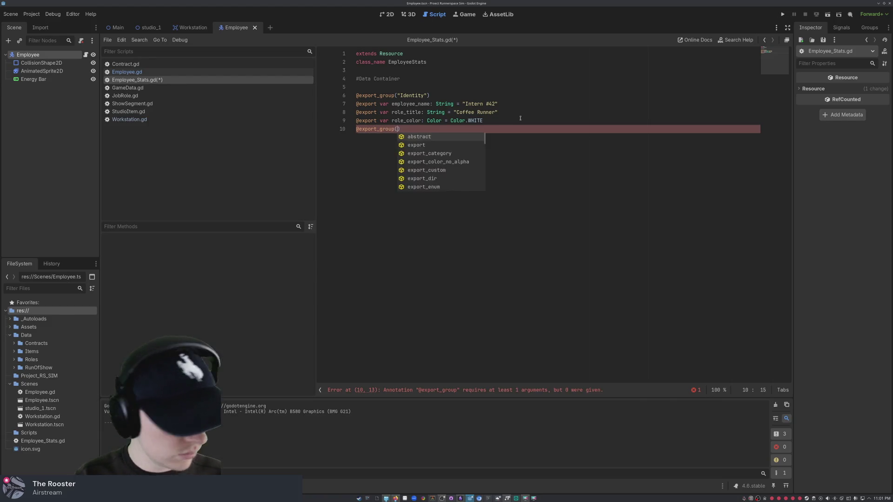
{"action": "type", "text": "\"Stats"}
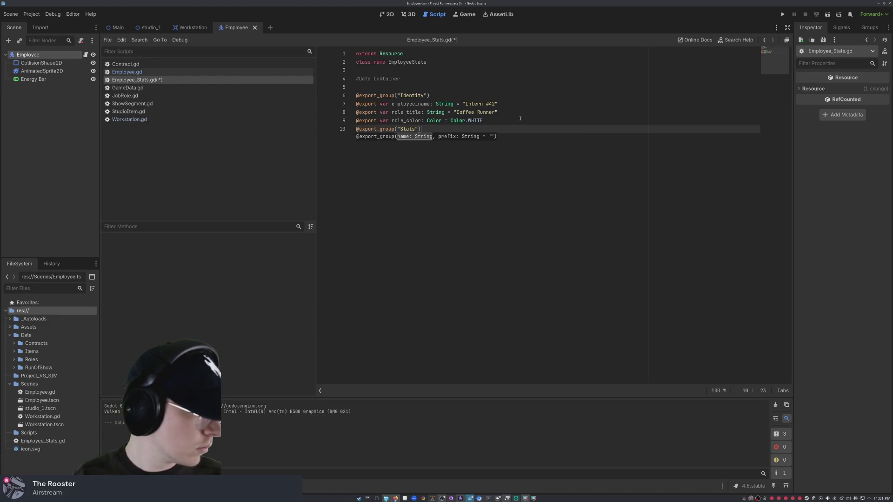
Add an exported work_speed float of 5.0 commented 'How fast they drain energy (Work)'.
{"action": "key", "text": "Return"}
{"action": "type", "text": "@esp"}
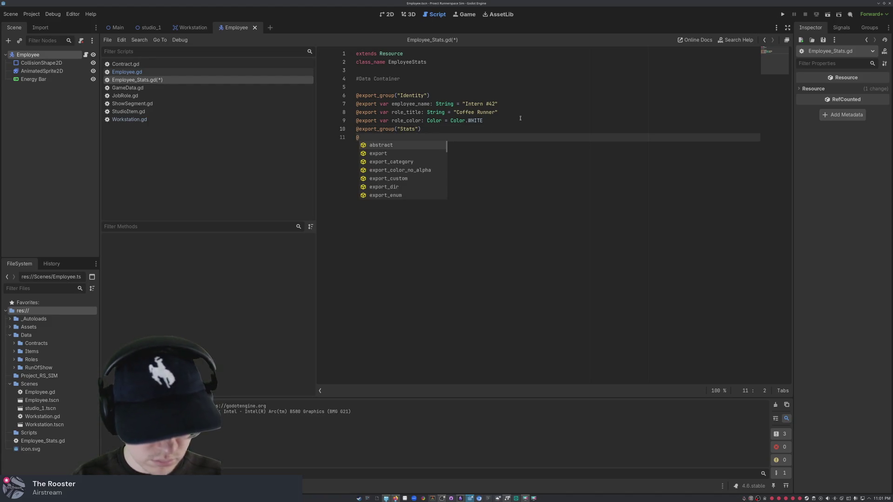
{"action": "type", "text": "or"}
{"action": "key", "text": "BackSpace"}
{"action": "key", "text": "BackSpace"}
{"action": "key", "text": "BackSpace"}
{"action": "type", "text": "xport "}
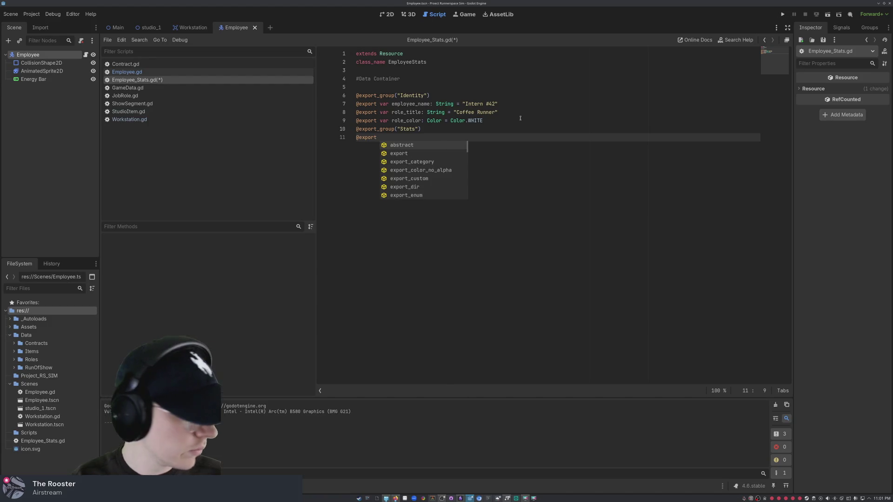
{"action": "type", "text": "var work_"}
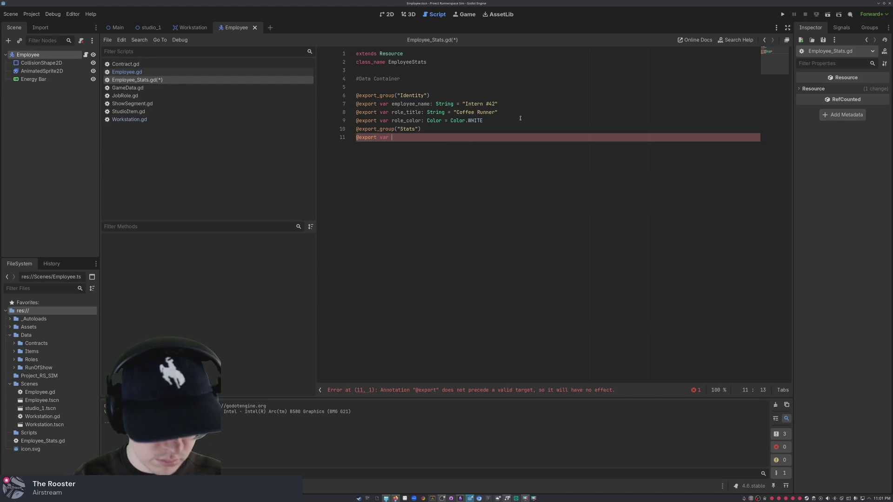
{"action": "type", "text": "speed"}
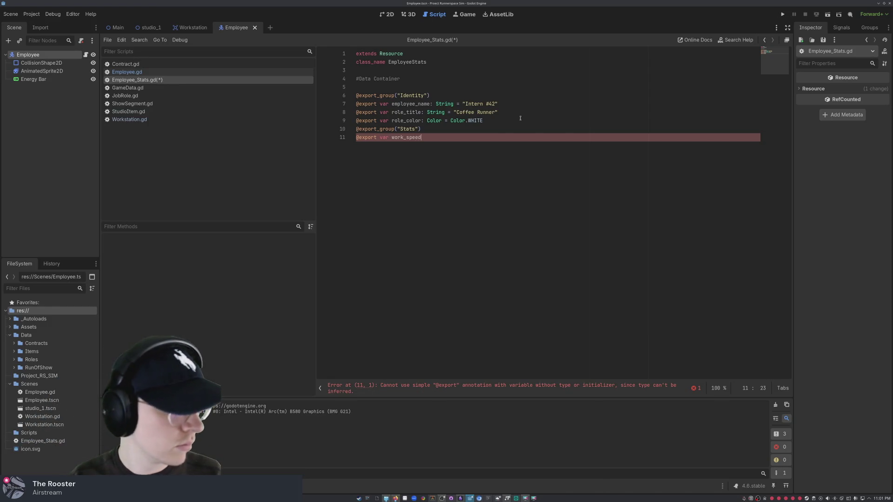
{"action": "type", "text": ": f"}
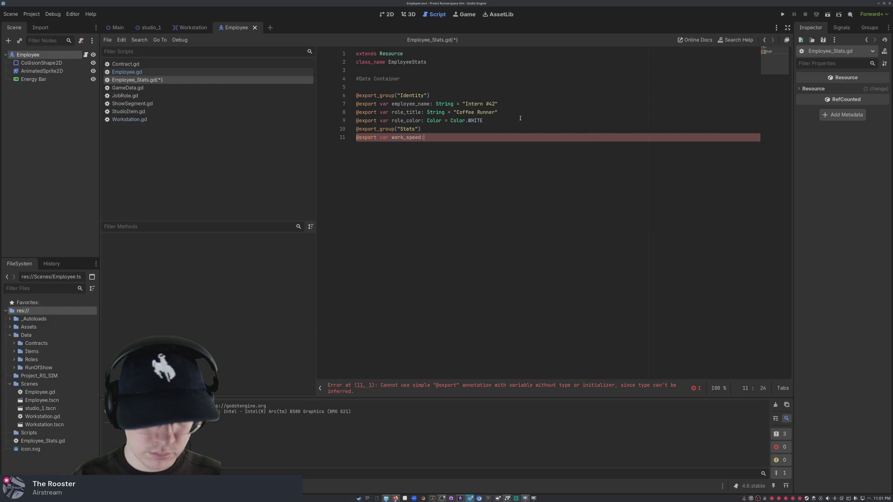
{"action": "type", "text": "loat = 5."}
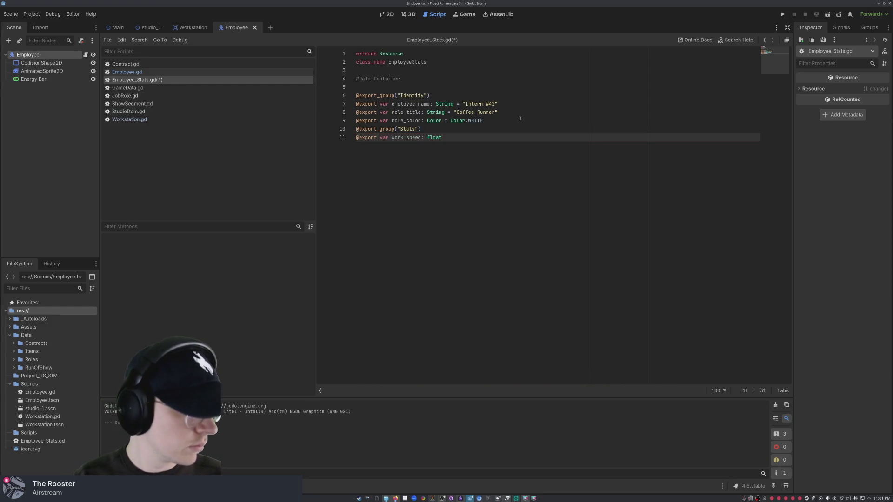
{"action": "type", "text": "0"}
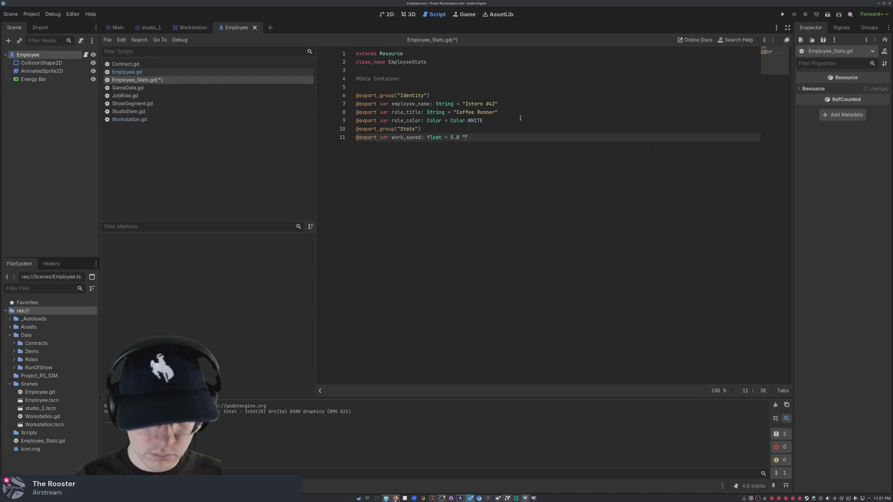
{"action": "key", "text": "BackSpace"}
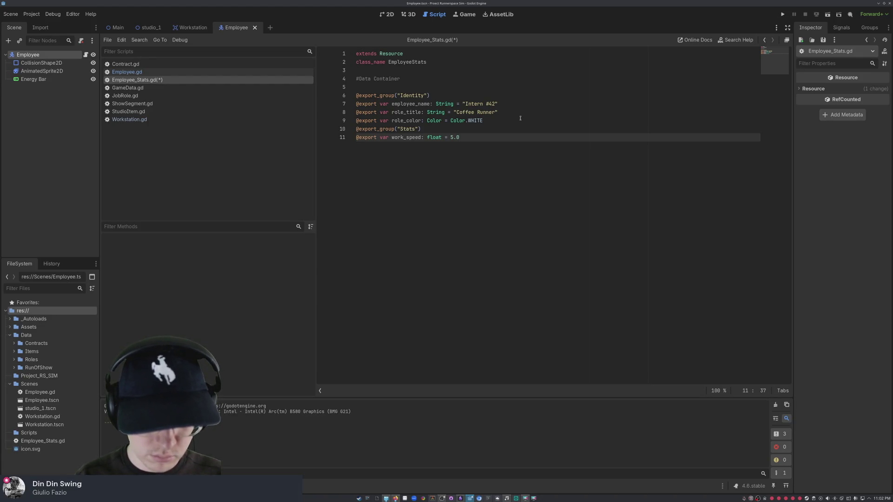
{"action": "type", "text": "ow fast they drain energy (Work)"}
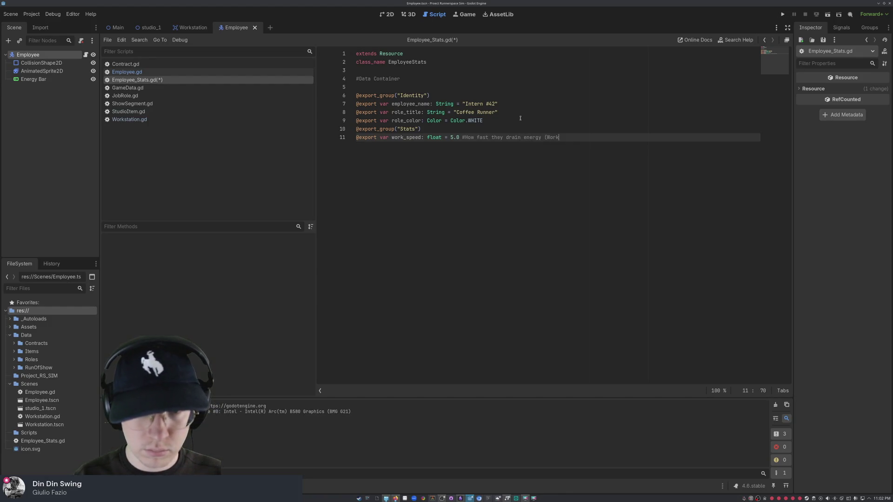
Add an exported max_energy float of 100.0 and save the script.
{"action": "key", "text": "Return"}
{"action": "type", "text": "@export"}
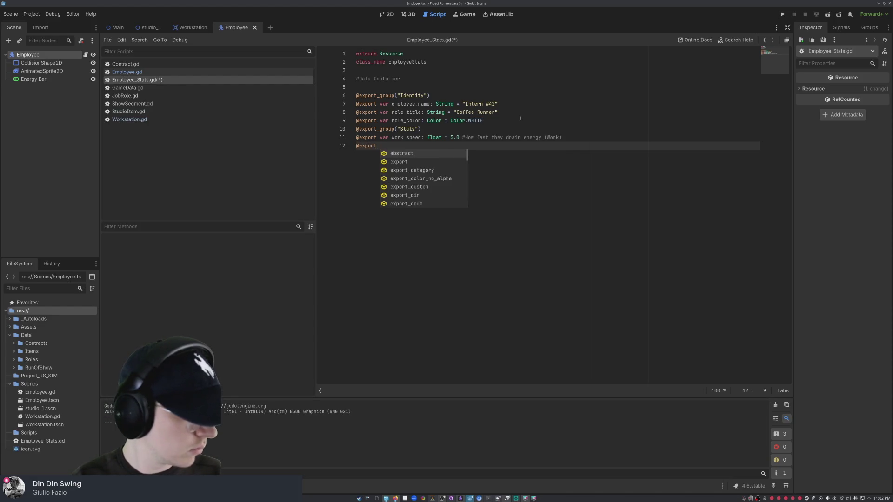
{"action": "type", "text": " var "}
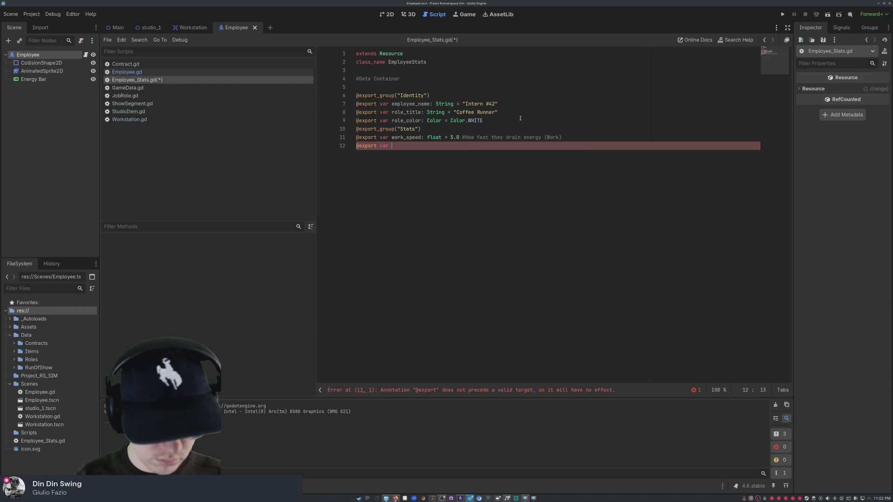
{"action": "type", "text": "max_energy"}
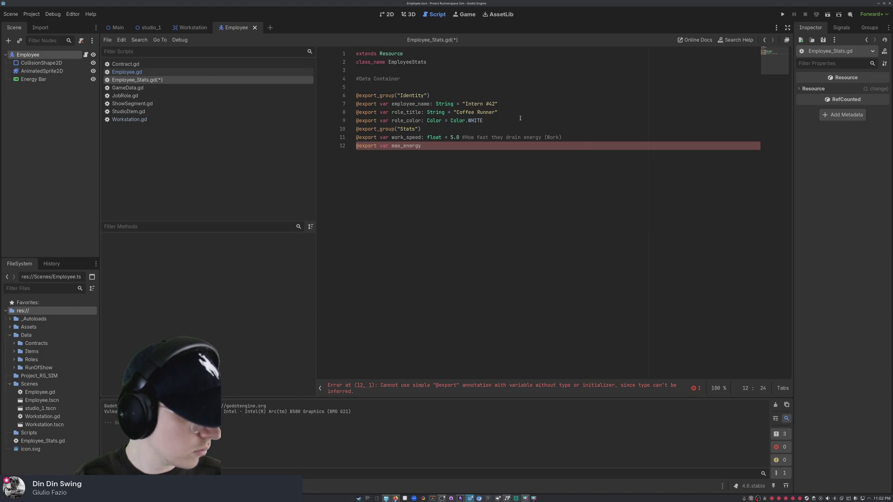
{"action": "type", "text": ": float = 100.0"}
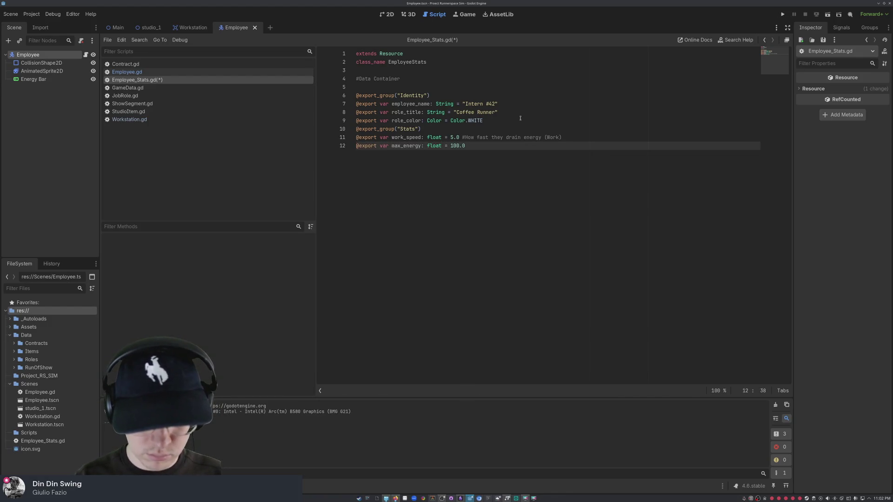
{"action": "key", "text": "ctrl+s"}
{"action": "left_click", "coordinate": [407, 185]}
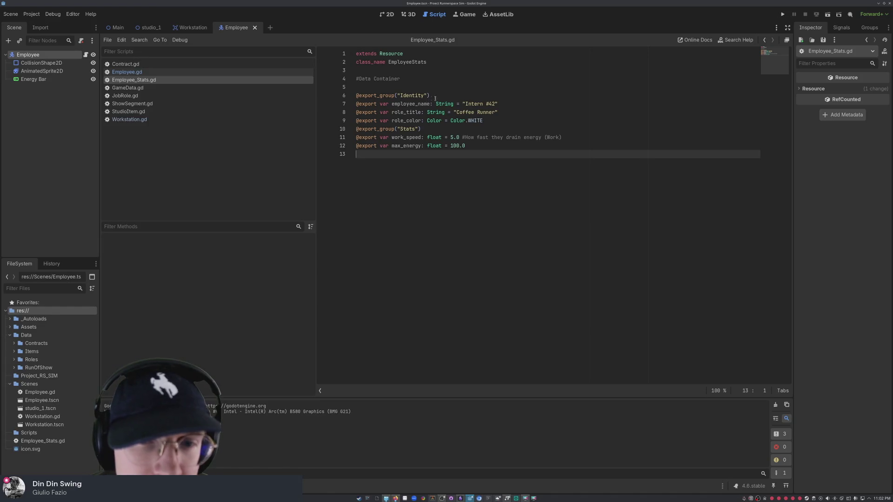
{"action": "left_click", "coordinate": [487, 123]}
{"action": "left_click", "coordinate": [454, 131]}
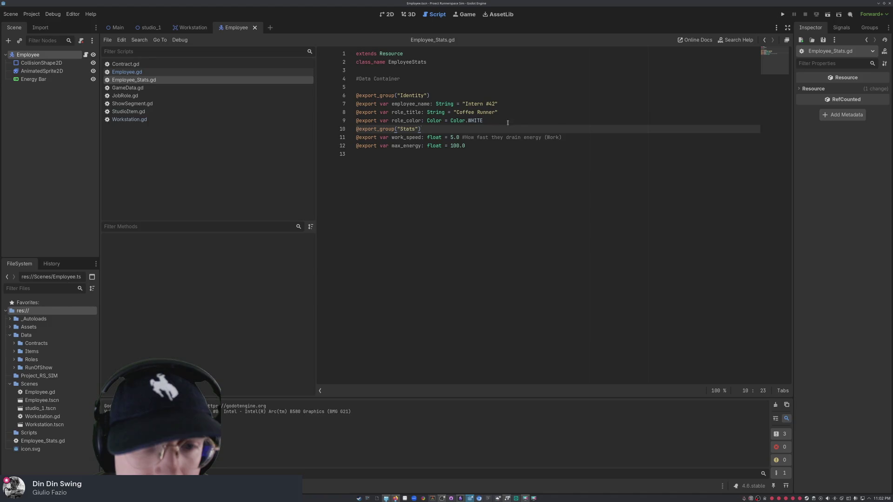
{"action": "left_click", "coordinate": [591, 137]}
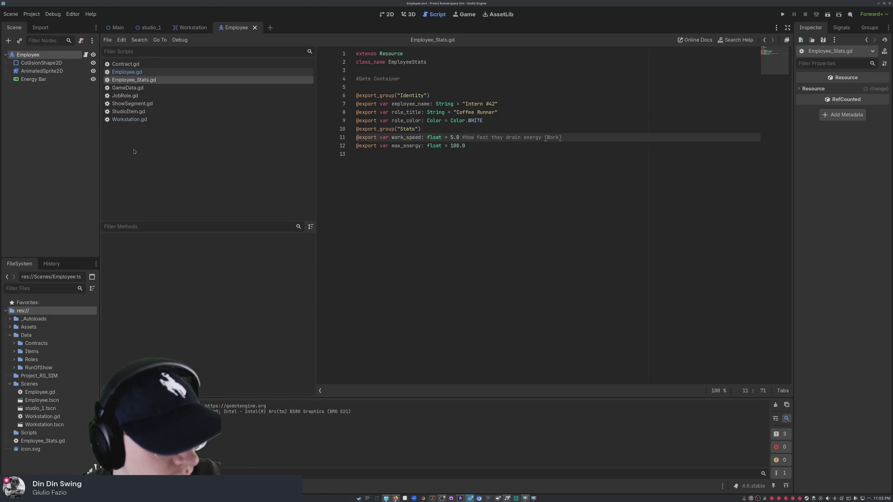
{"action": "right_click", "coordinate": [37, 263]}
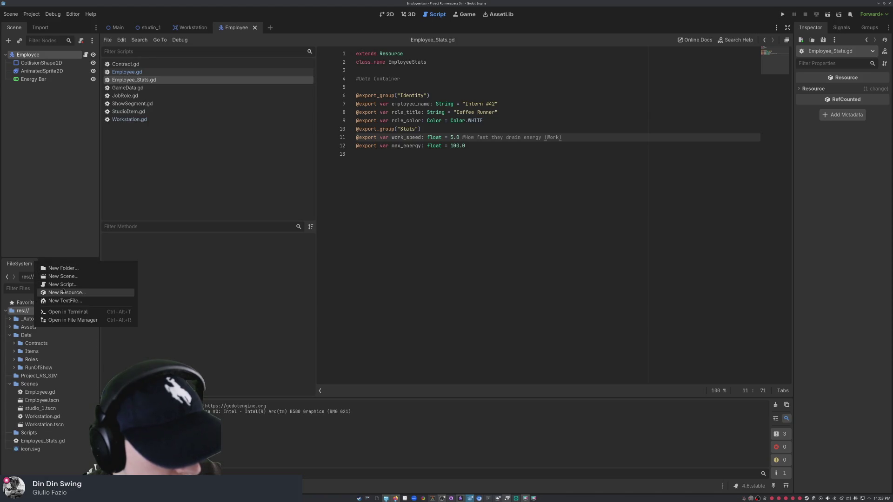
Create an EmployeeStats resource, browse Scenes and Scripts, cancel saving, then select Employee_Stats.gd.
{"action": "left_click", "coordinate": [63, 292]}
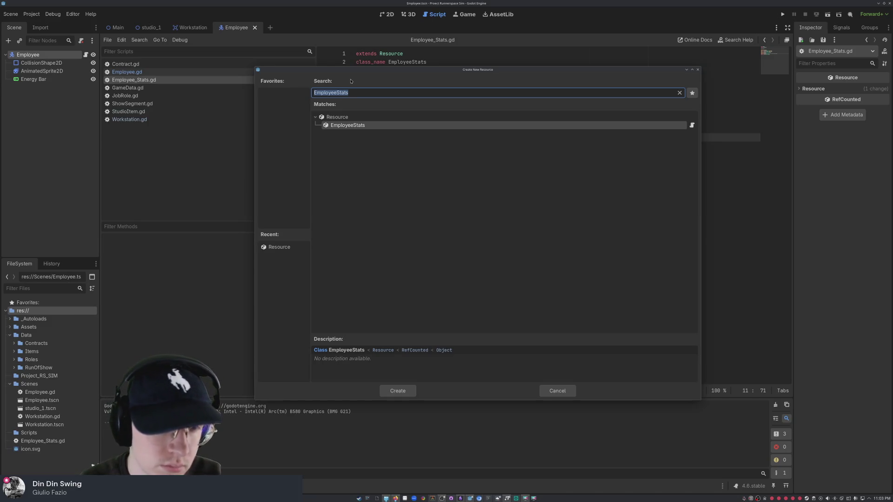
{"action": "double_click", "coordinate": [344, 127]}
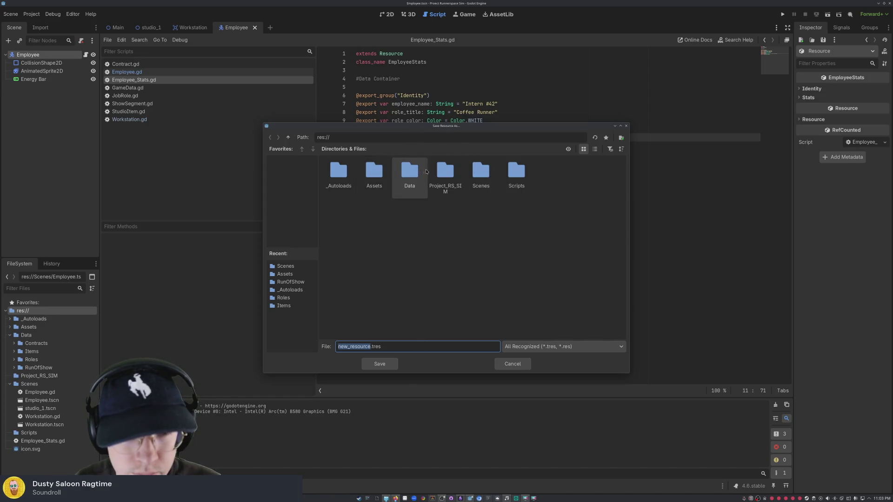
{"action": "double_click", "coordinate": [487, 183]}
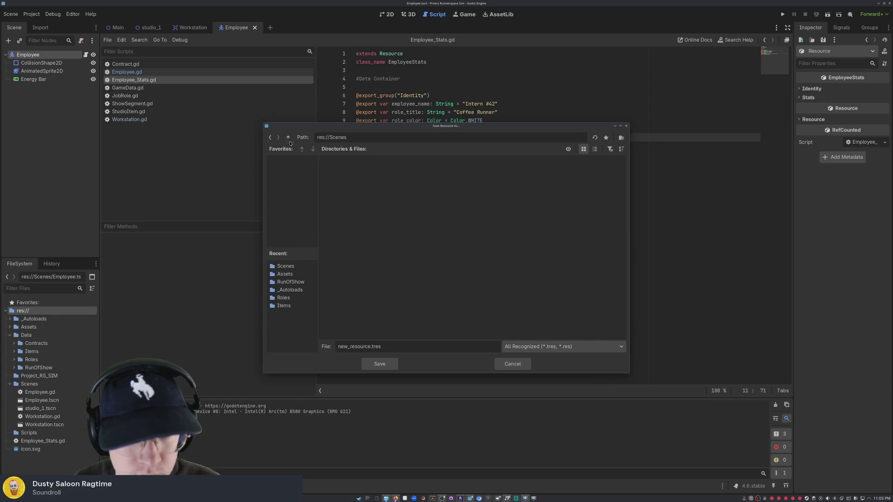
{"action": "left_click", "coordinate": [270, 137]}
{"action": "double_click", "coordinate": [502, 178]}
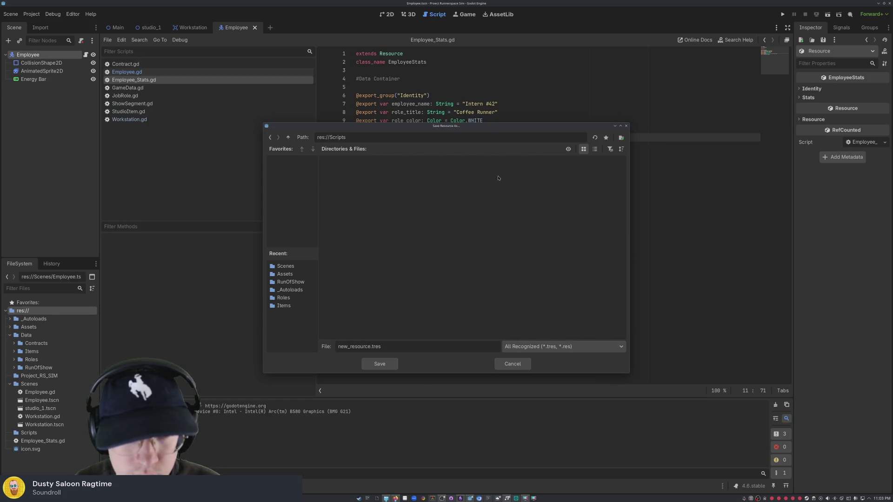
{"action": "left_click", "coordinate": [270, 137]}
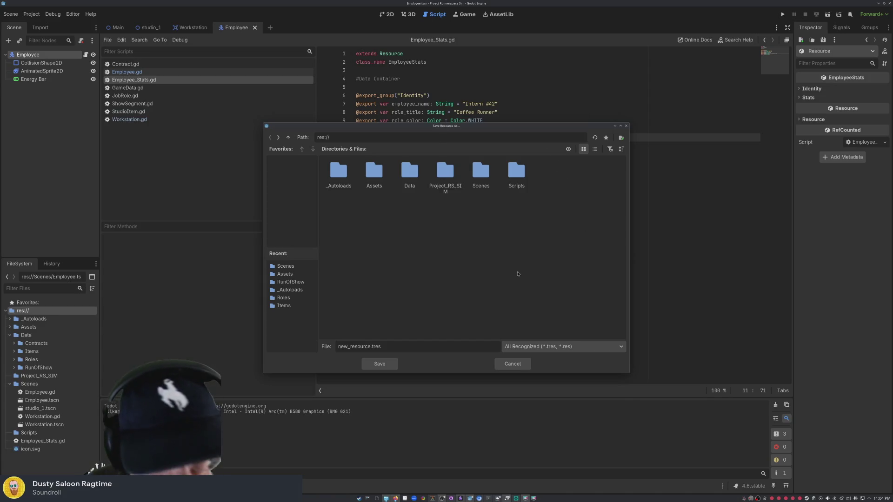
{"action": "left_click", "coordinate": [511, 364]}
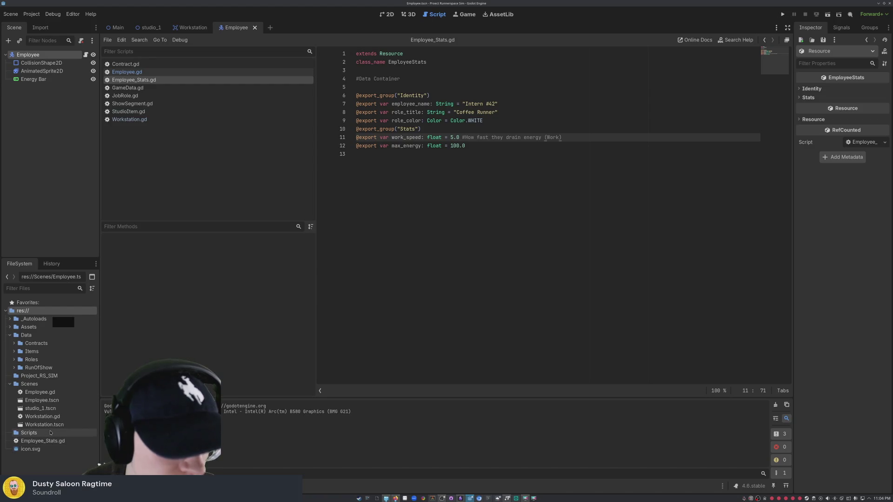
{"action": "left_click", "coordinate": [53, 442]}
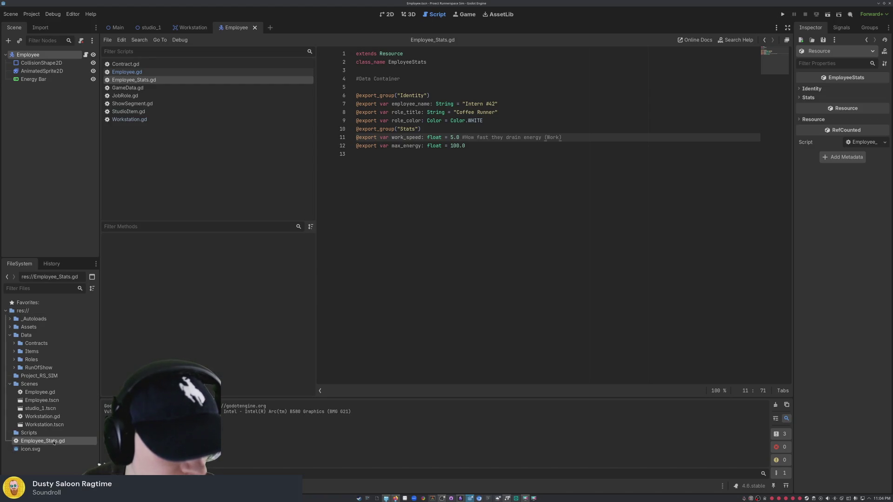
From the FileSystem dock, search 'EmployeeStats' and create that resource to reach its save prompt.
{"action": "right_click", "coordinate": [35, 464]}
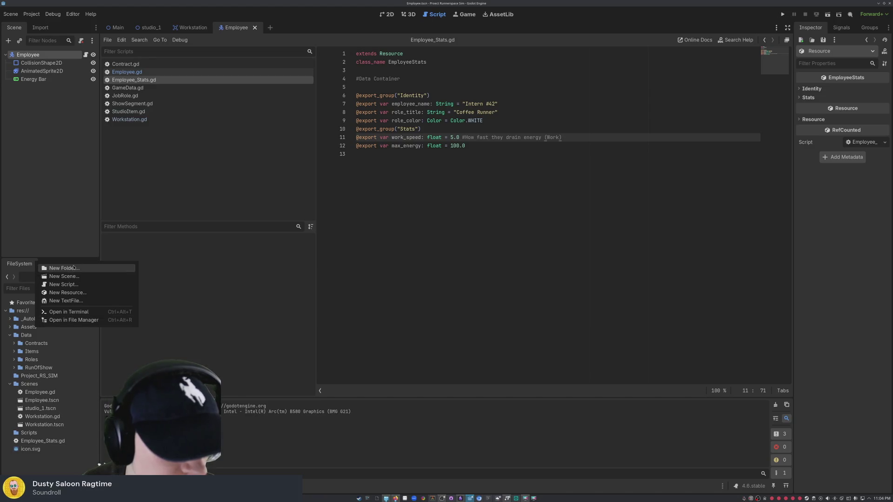
{"action": "left_click", "coordinate": [90, 293]}
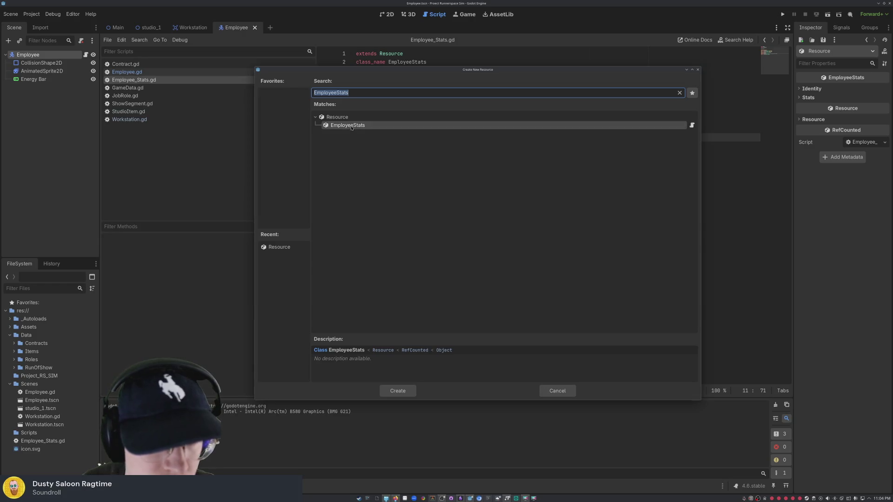
{"action": "left_click", "coordinate": [329, 107]}
{"action": "double_click", "coordinate": [357, 92]}
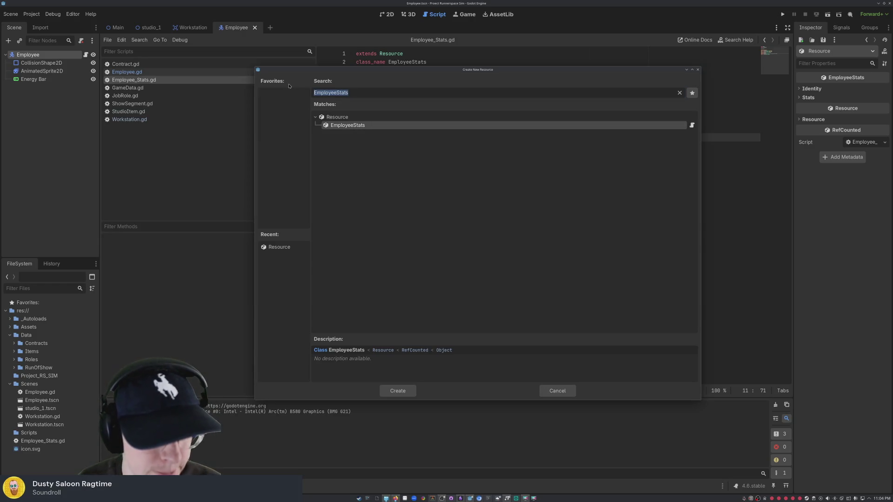
{"action": "type", "text": "Employee"}
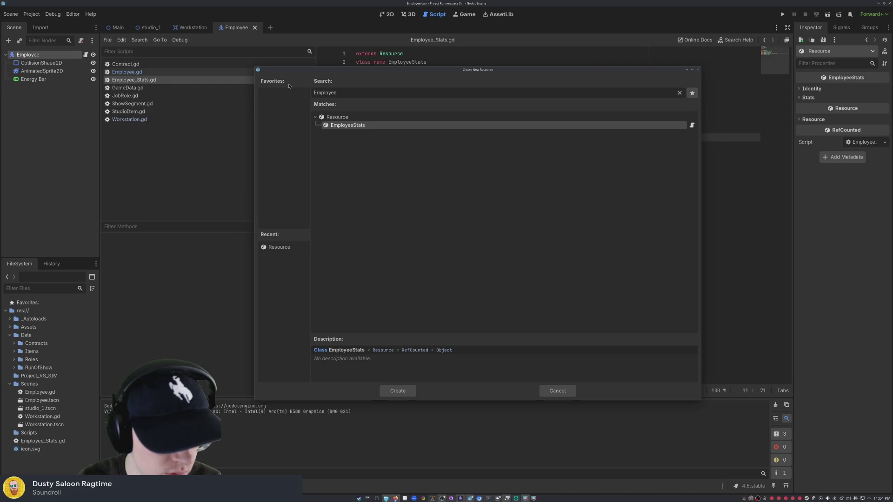
{"action": "type", "text": "_Stat"}
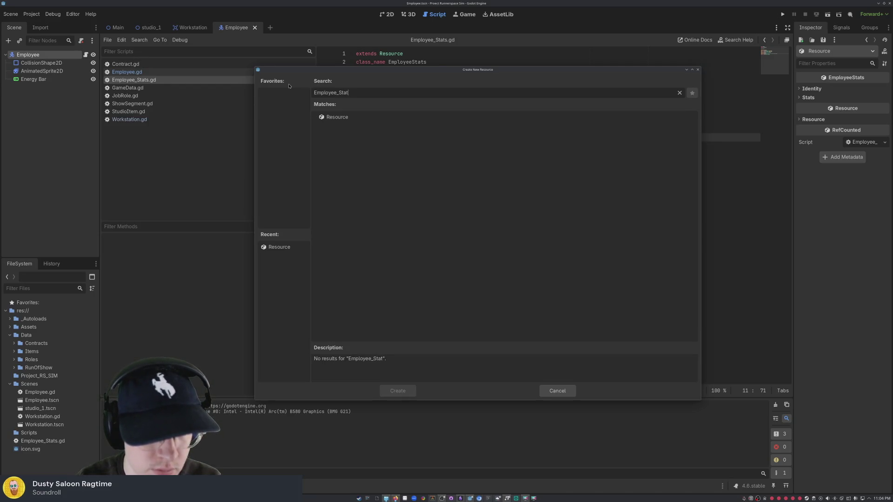
{"action": "key", "text": "BackSpace"}
{"action": "type", "text": "tats"}
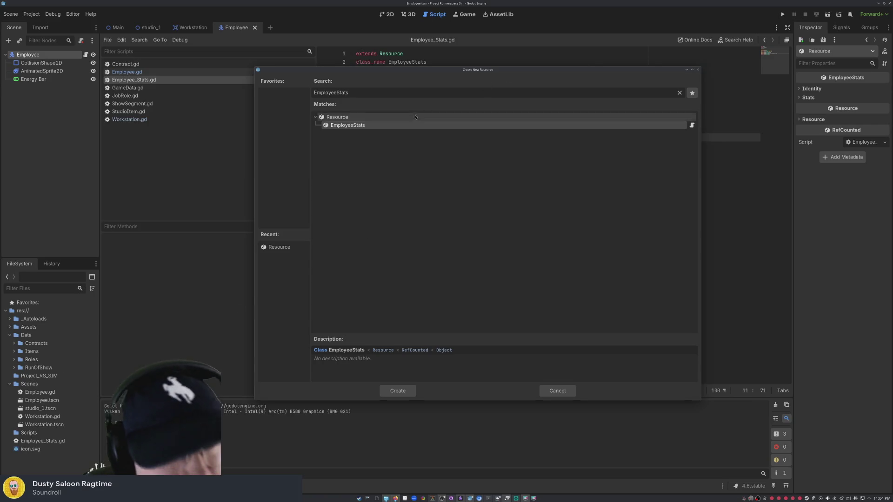
{"action": "double_click", "coordinate": [396, 126]}
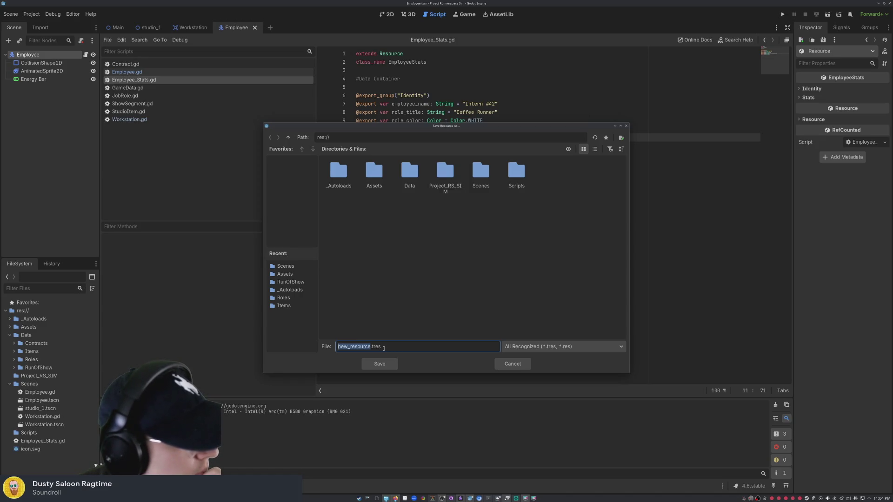
Enter Intern_Steve as the file name and pick the Data folder as the save location.
{"action": "type", "text": "Intern_"}
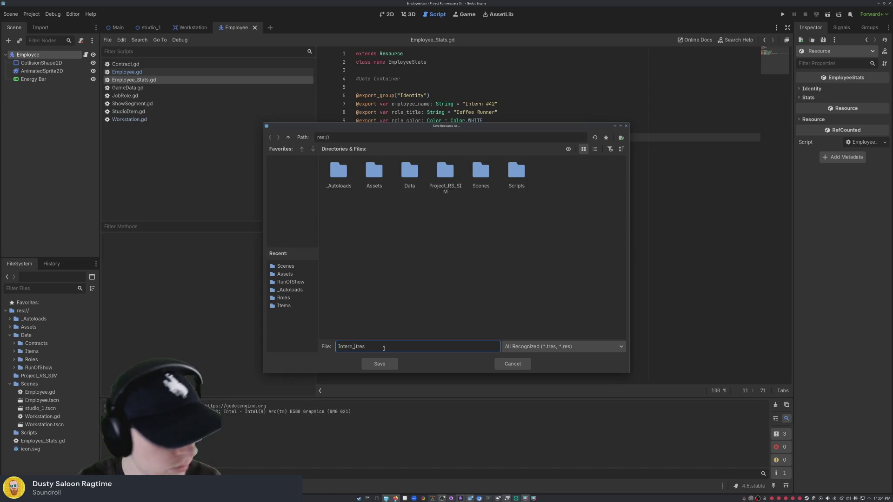
{"action": "type", "text": "Steve"}
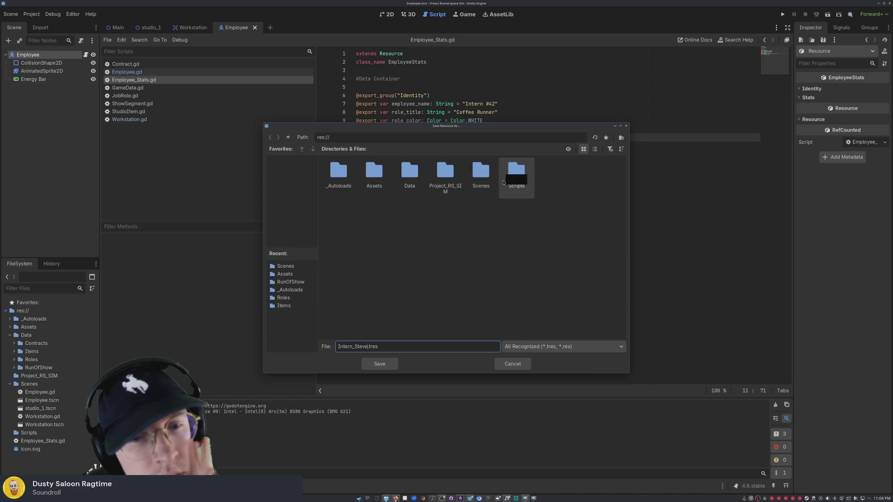
{"action": "double_click", "coordinate": [416, 180]}
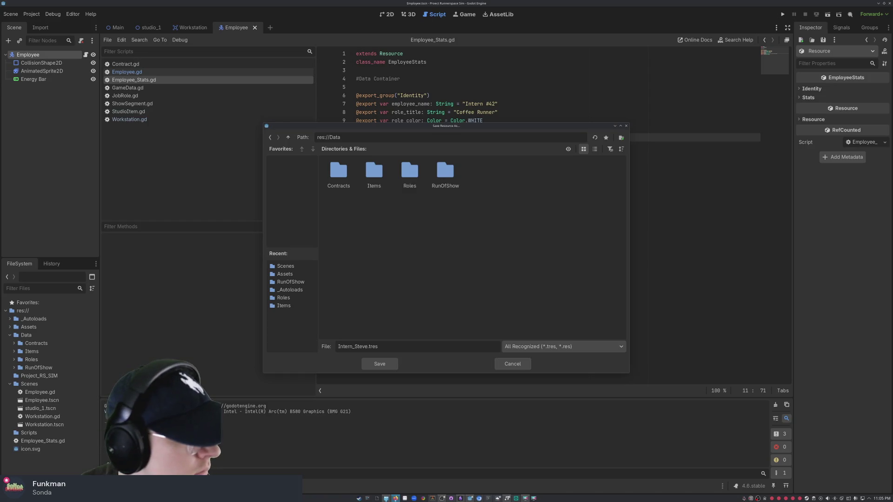
Create an Employees folder inside Data and save Intern_Steve.tres into it.
{"action": "right_click", "coordinate": [525, 208]}
{"action": "left_click", "coordinate": [540, 220]}
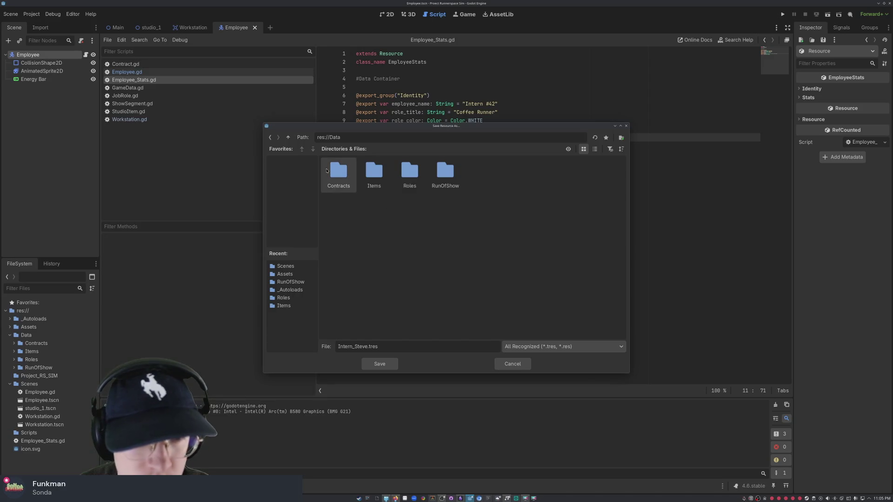
{"action": "right_click", "coordinate": [466, 194]}
{"action": "left_click", "coordinate": [496, 200]}
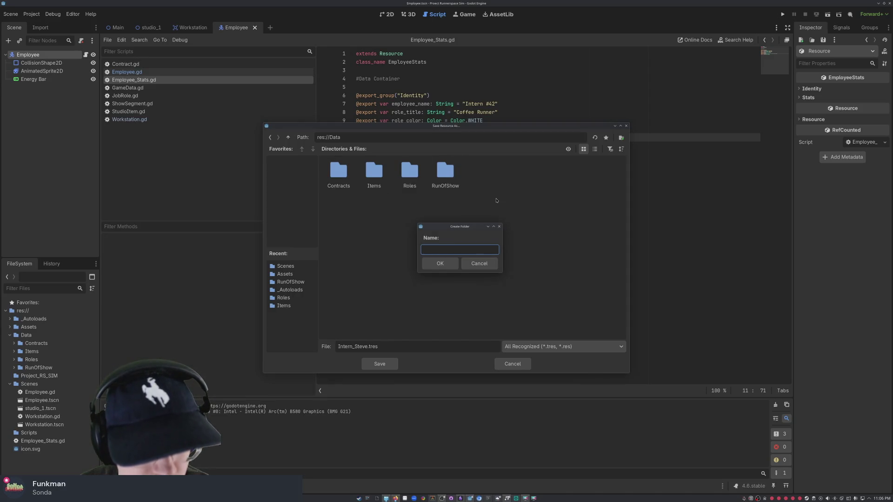
{"action": "type", "text": "Employees"}
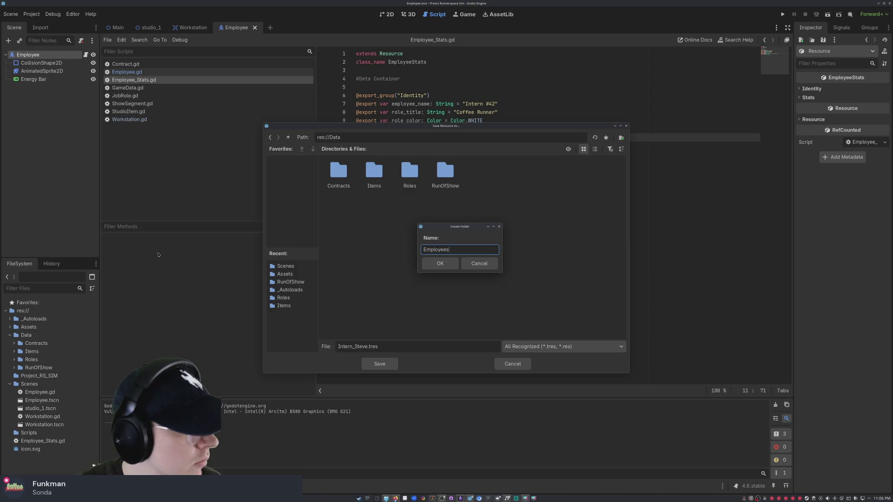
{"action": "left_click", "coordinate": [441, 263]}
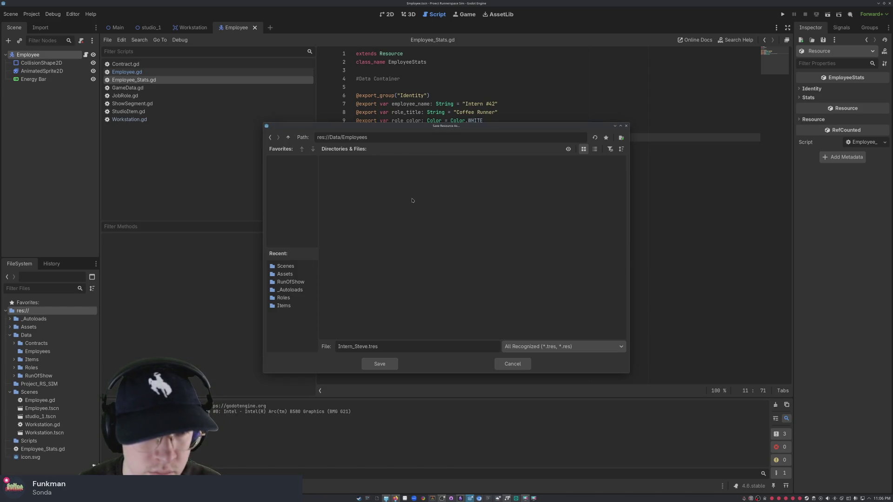
{"action": "left_click", "coordinate": [381, 365]}
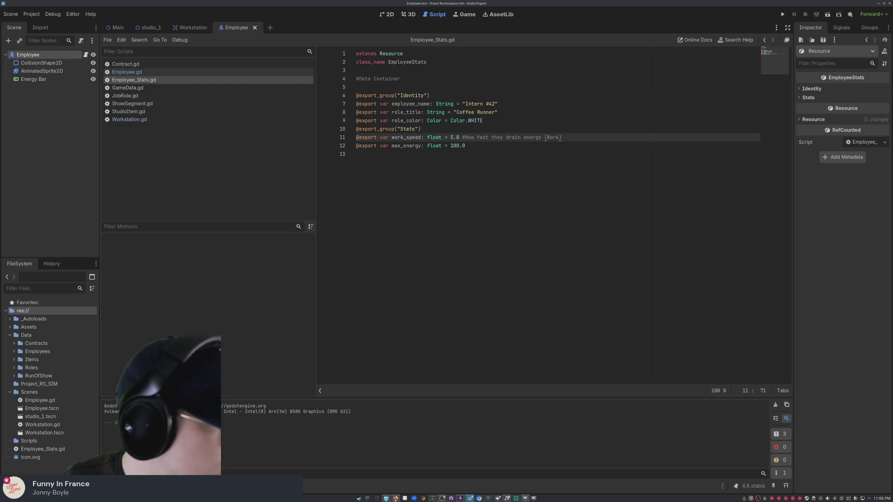
Inspect Intern_Steve.tres's Identity values, leaving the role colour white, then return to Employee.gd.
{"action": "left_click", "coordinate": [484, 164]}
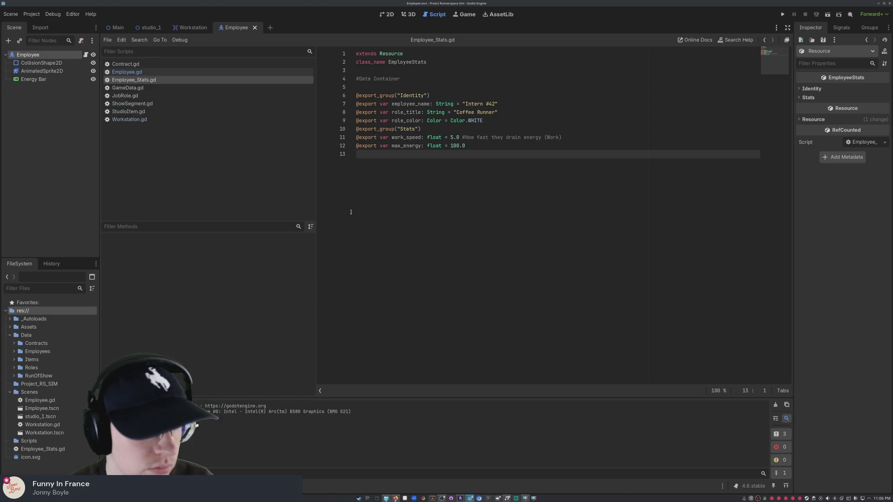
{"action": "double_click", "coordinate": [42, 353]}
{"action": "left_click", "coordinate": [47, 360]}
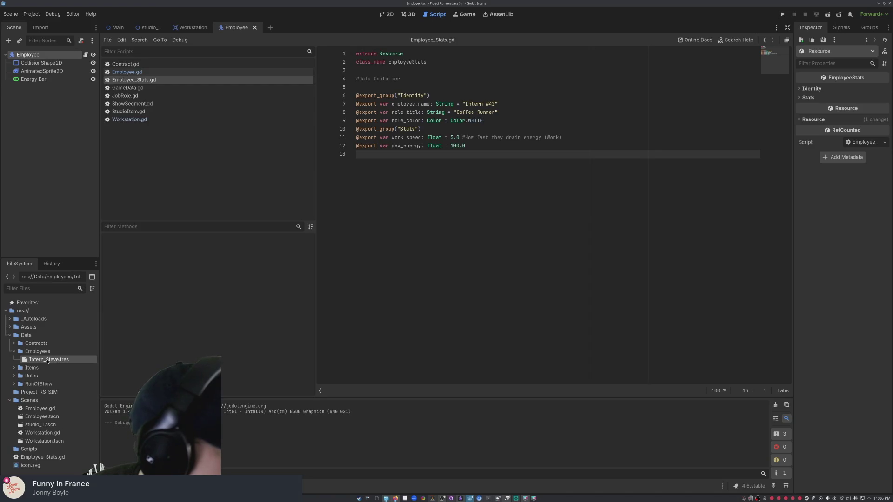
{"action": "left_click", "coordinate": [809, 89]}
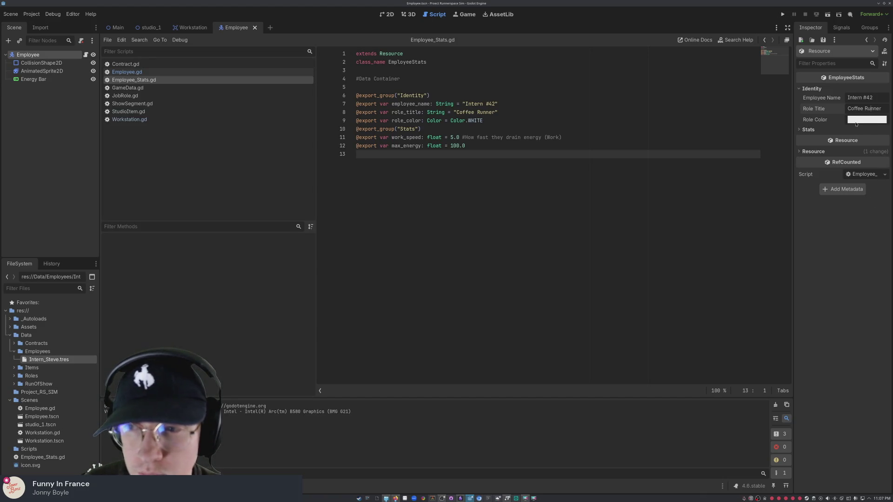
{"action": "left_click", "coordinate": [856, 120]}
{"action": "key", "text": "Escape"}
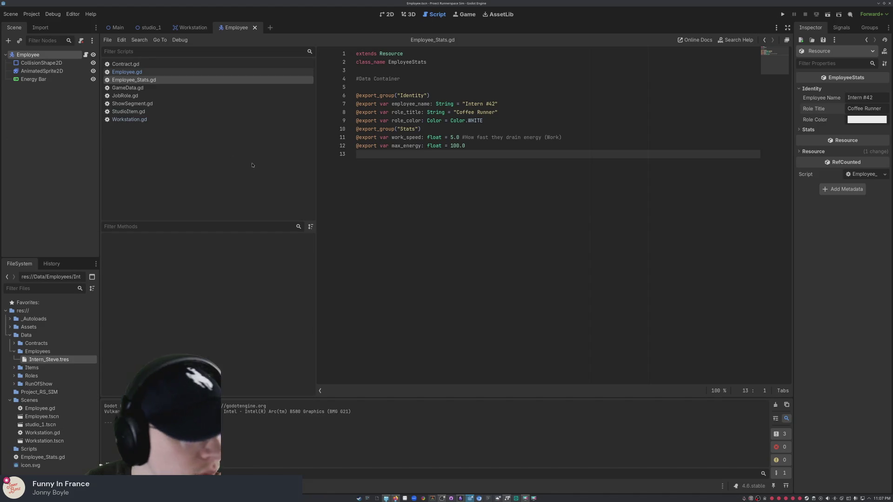
{"action": "left_click", "coordinate": [166, 73]}
Open KDE Mouse settings, raise the scrolling speed toward Faster and apply it.
{"action": "scroll", "coordinate": [484, 131], "scroll_direction": "down", "scroll_amount": 2}
{"action": "scroll", "coordinate": [523, 107], "scroll_direction": "down", "scroll_amount": 17}
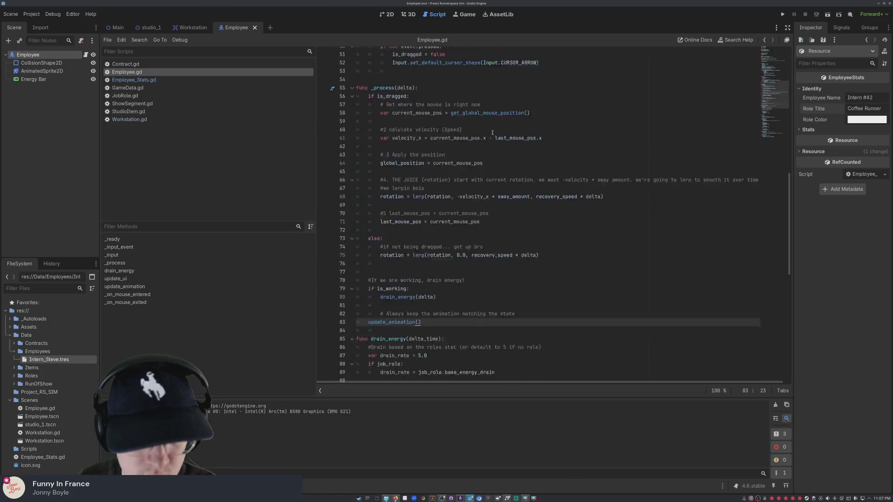
{"action": "key", "text": "super"}
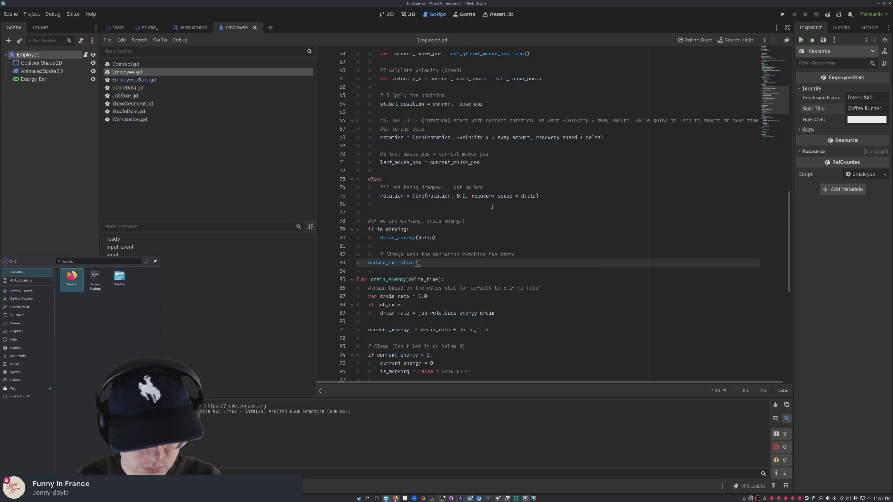
{"action": "type", "text": "mouse"}
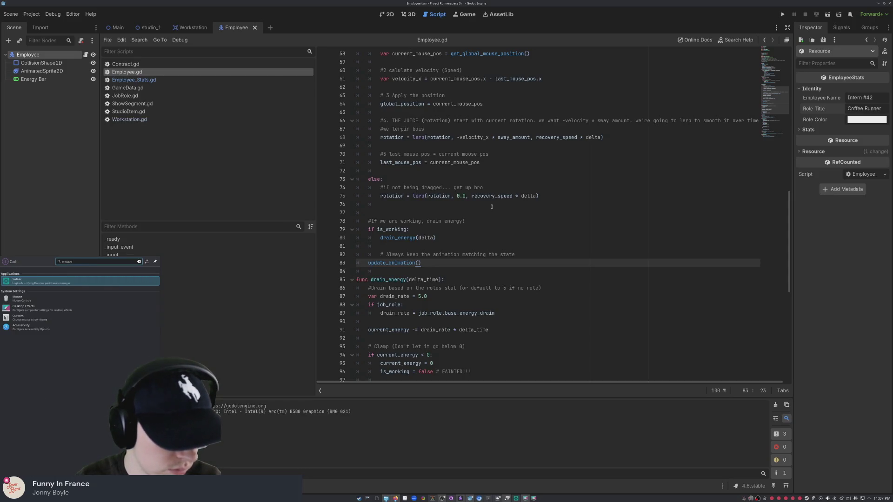
{"action": "key", "text": "Down"}
{"action": "key", "text": "Return"}
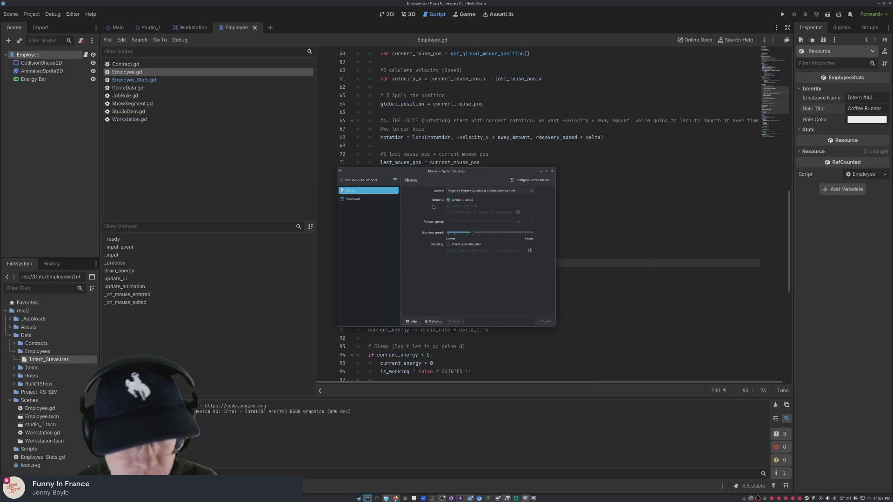
{"action": "left_click_drag", "start_coordinate": [465, 232], "coordinate": [508, 232]}
{"action": "left_click", "coordinate": [545, 321]}
Push the scrolling speed further toward Faster, apply it, and test the new scrolling.
{"action": "scroll", "coordinate": [623, 238], "scroll_direction": "down", "scroll_amount": 2}
{"action": "scroll", "coordinate": [622, 238], "scroll_direction": "down", "scroll_amount": 2}
{"action": "left_click_drag", "start_coordinate": [507, 232], "coordinate": [538, 235]}
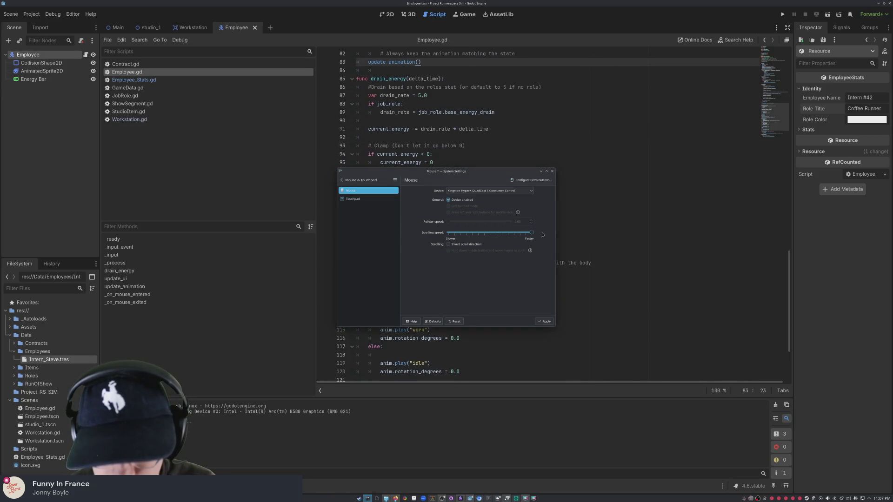
{"action": "left_click", "coordinate": [542, 323]}
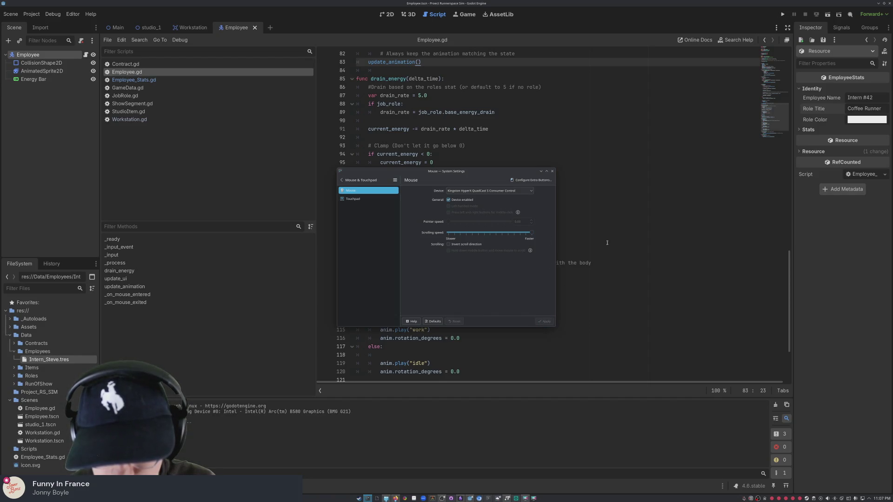
{"action": "scroll", "coordinate": [605, 242], "scroll_direction": "down", "scroll_amount": 2}
{"action": "scroll", "coordinate": [573, 256], "scroll_direction": "up", "scroll_amount": 2}
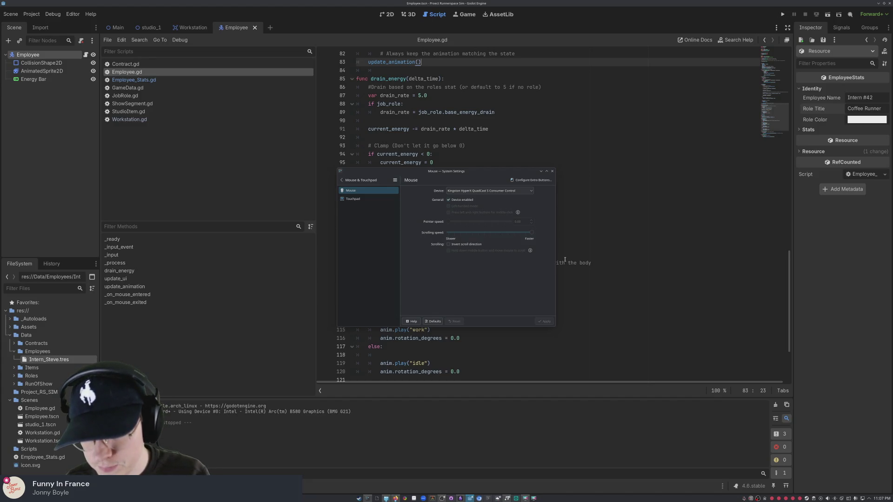
{"action": "scroll", "coordinate": [714, 255], "scroll_direction": "up", "scroll_amount": 1}
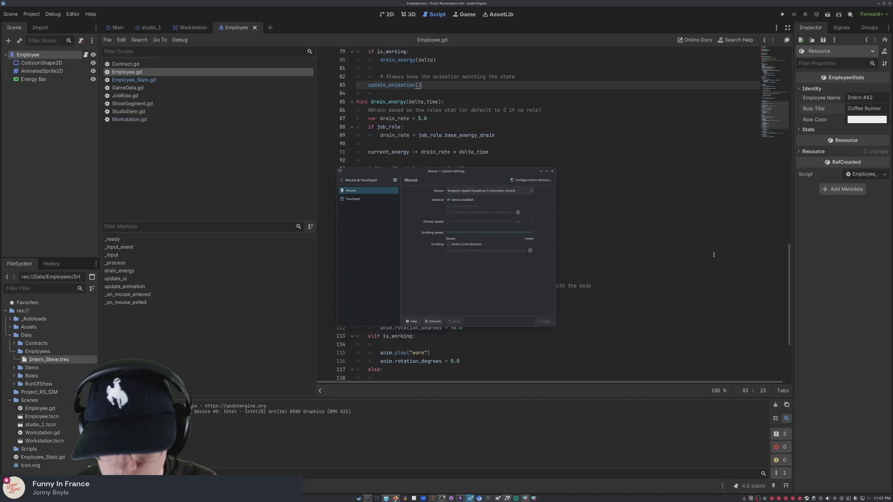
{"action": "scroll", "coordinate": [714, 255], "scroll_direction": "up", "scroll_amount": 10}
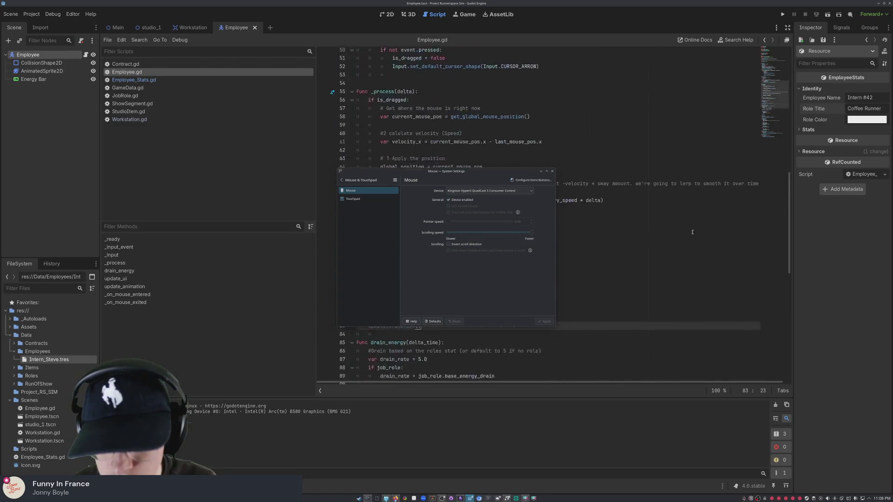
{"action": "scroll", "coordinate": [692, 232], "scroll_direction": "up", "scroll_amount": 10}
{"action": "scroll", "coordinate": [672, 238], "scroll_direction": "down", "scroll_amount": 20}
{"action": "scroll", "coordinate": [595, 214], "scroll_direction": "up", "scroll_amount": 5}
{"action": "scroll", "coordinate": [591, 229], "scroll_direction": "down", "scroll_amount": 5}
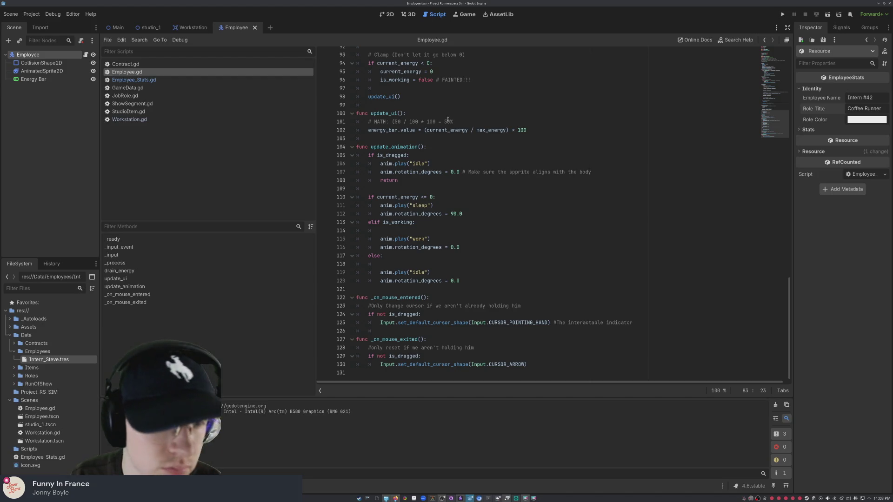
{"action": "scroll", "coordinate": [432, 107], "scroll_direction": "up", "scroll_amount": 20}
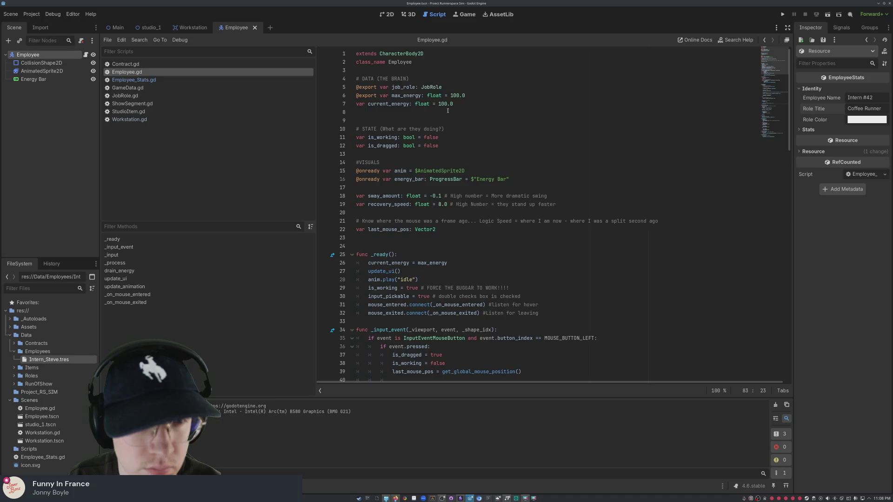
Insert two blank lines below class_name and move to the empty line 10.
{"action": "left_click", "coordinate": [425, 72]}
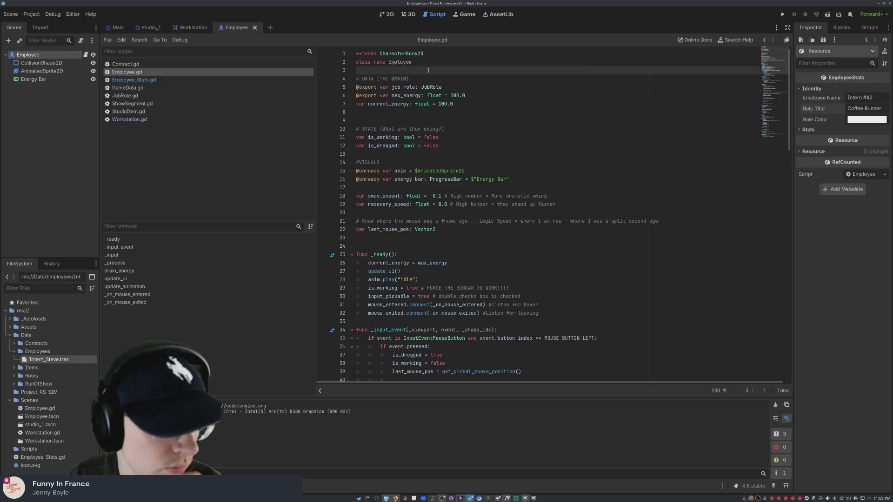
{"action": "key", "text": "Return"}
{"action": "key", "text": "Return"}
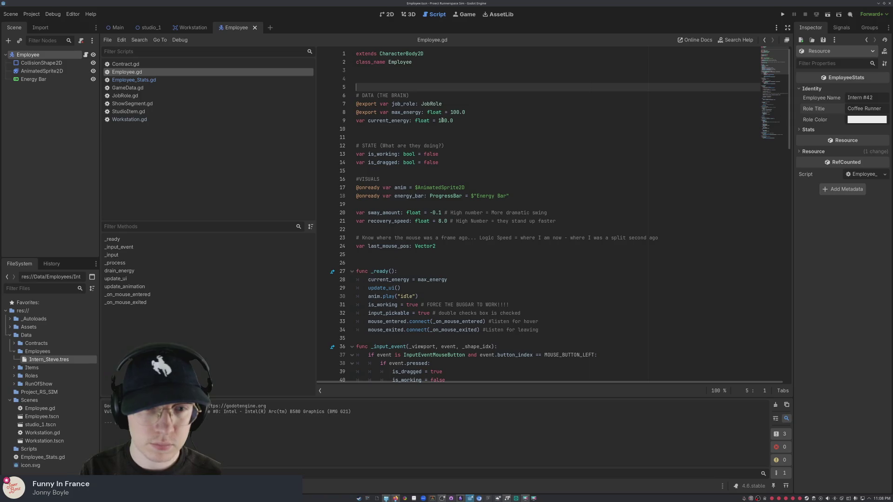
{"action": "key", "text": "Down"}
{"action": "key", "text": "Down"}
{"action": "key", "text": "Down"}
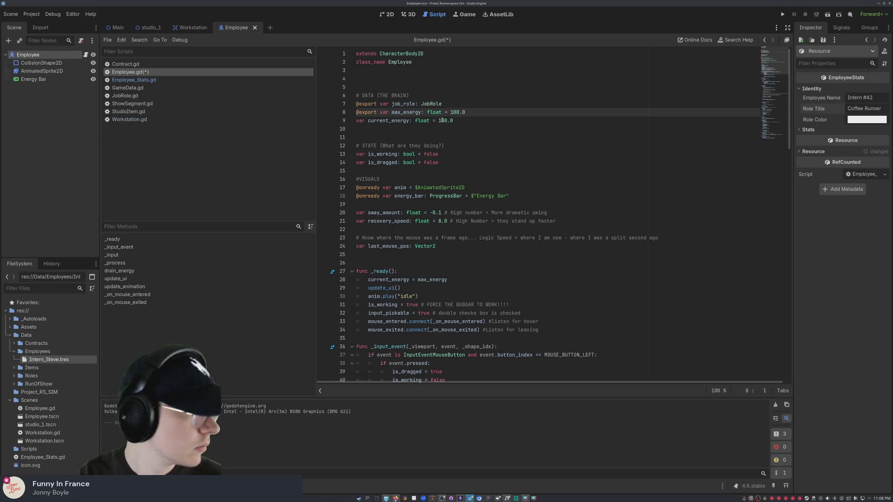
{"action": "key", "text": "Up"}
{"action": "key", "text": "Up"}
{"action": "key", "text": "Up"}
{"action": "key", "text": "Down"}
{"action": "key", "text": "Down"}
{"action": "key", "text": "Down"}
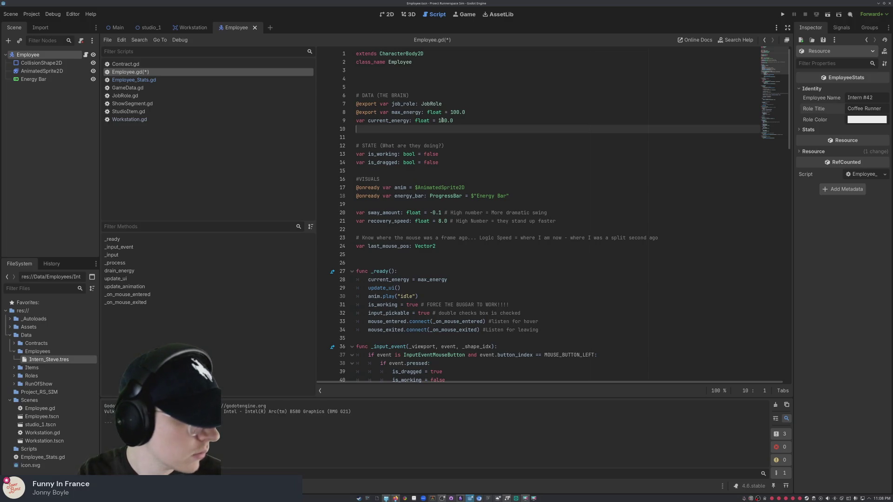
{"action": "type", "text": "@export"}
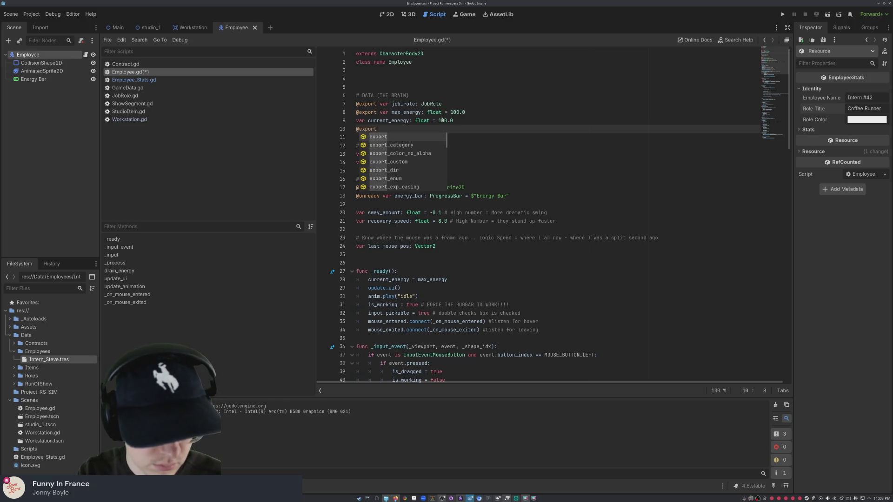
{"action": "type", "text": " var stats: "}
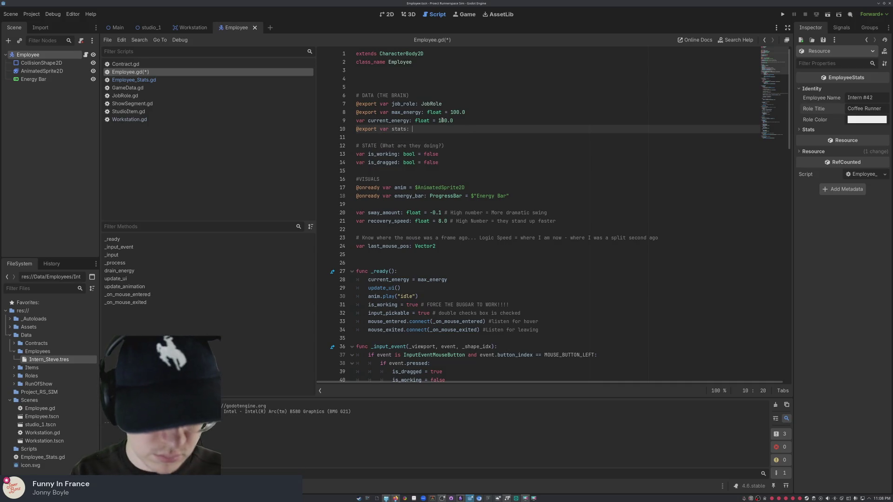
{"action": "type", "text": "EMPLOYEE"}
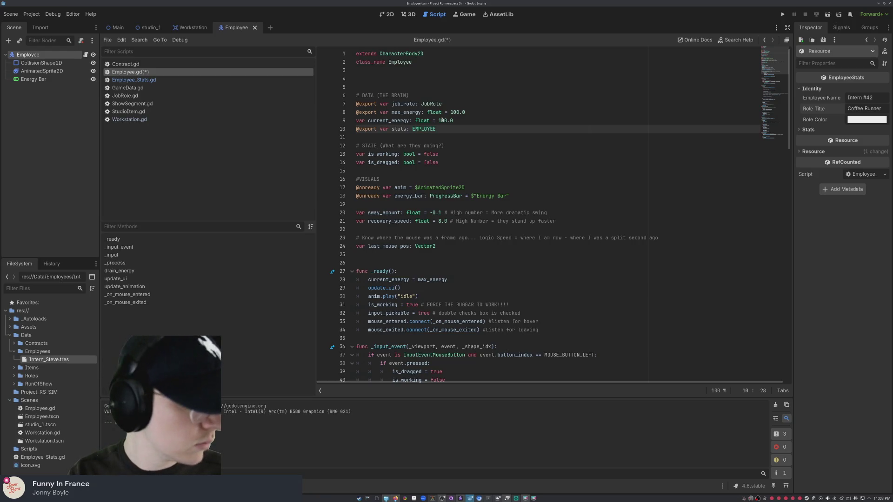
{"action": "key", "text": "BackSpace"}
{"action": "key", "text": "BackSpace"}
{"action": "key", "text": "BackSpace"}
{"action": "type", "text": "pl"}
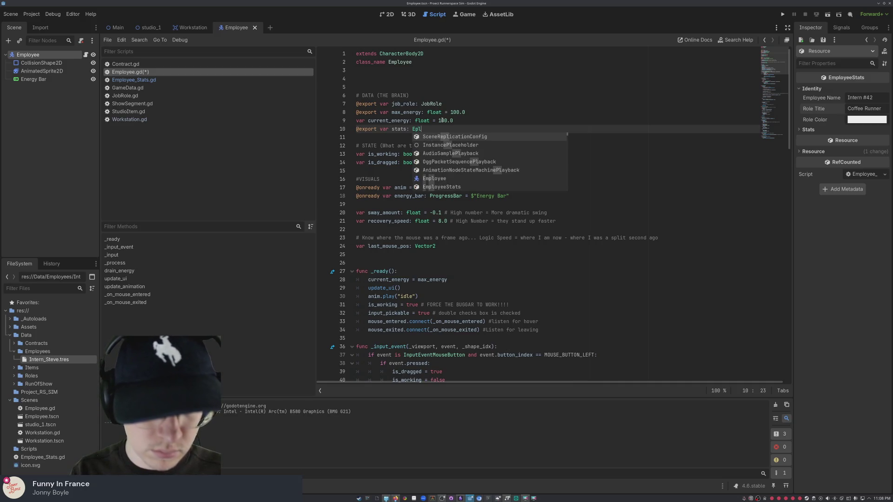
{"action": "type", "text": "o"}
{"action": "key", "text": "Down"}
{"action": "key", "text": "Return"}
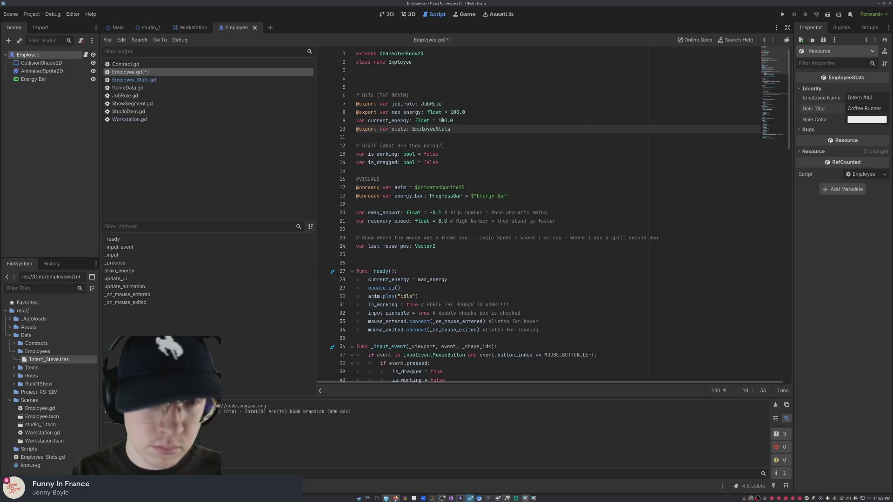
{"action": "type", "text": "# The Pocket"}
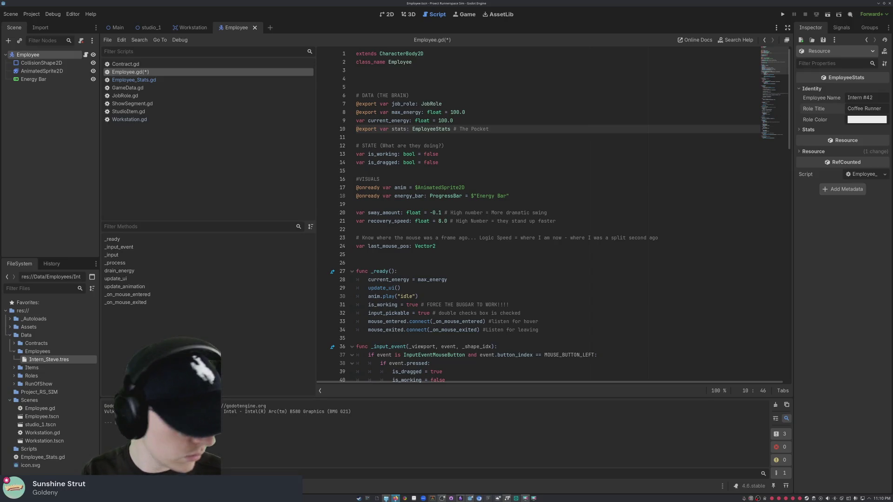
{"action": "left_click", "coordinate": [401, 221]}
Save Employee.gd with Ctrl+S and scroll back to the top of the file.
{"action": "scroll", "coordinate": [404, 221], "scroll_direction": "down", "scroll_amount": 20}
{"action": "key", "text": "ctrl+s"}
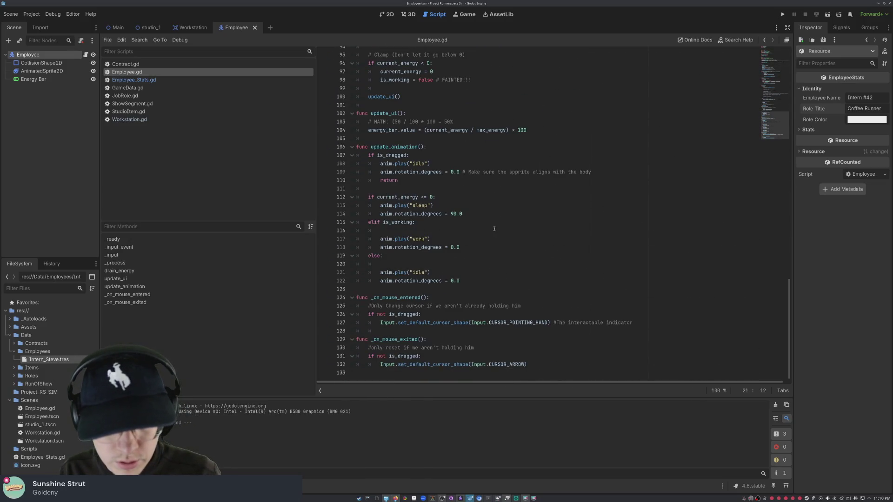
{"action": "scroll", "coordinate": [493, 232], "scroll_direction": "up", "scroll_amount": 20}
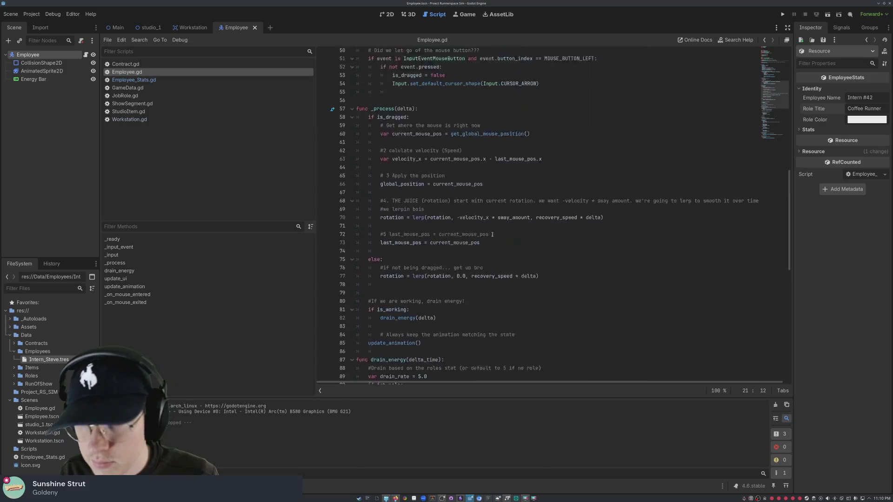
{"action": "scroll", "coordinate": [491, 236], "scroll_direction": "up", "scroll_amount": 2}
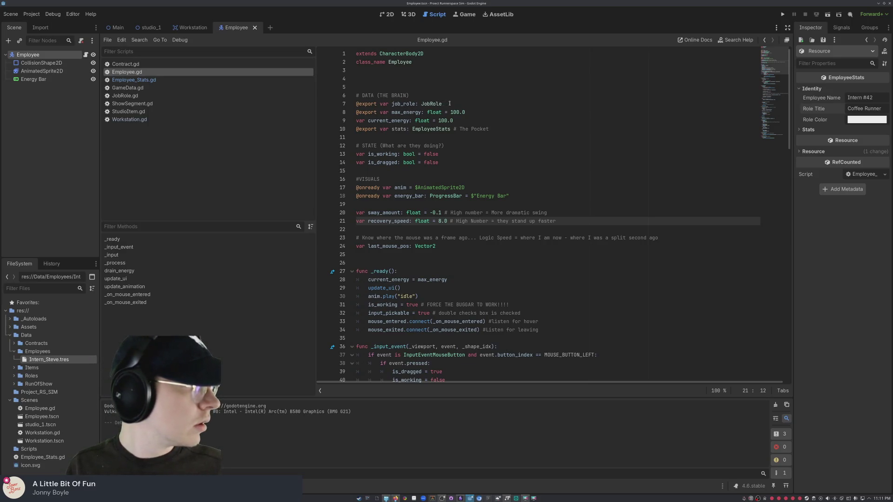
{"action": "left_click_drag", "start_coordinate": [450, 105], "coordinate": [348, 102]}
{"action": "key", "text": "BackSpace"}
{"action": "key", "text": "BackSpace"}
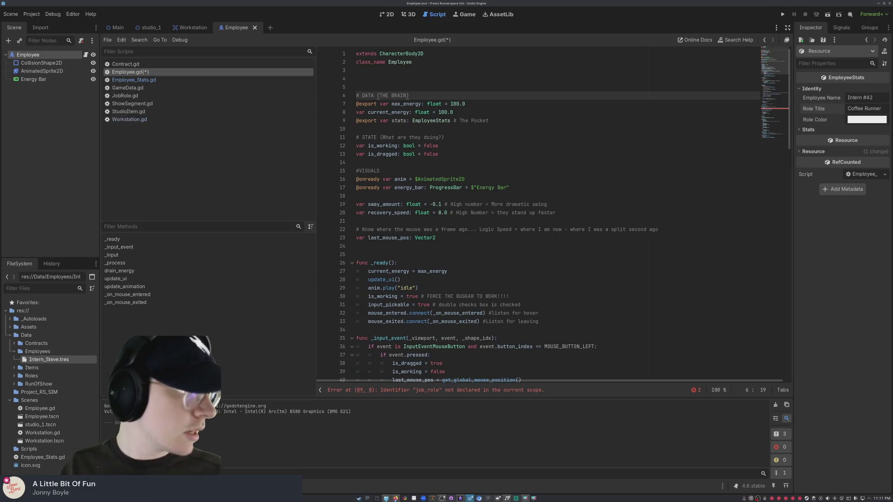
{"action": "scroll", "coordinate": [491, 207], "scroll_direction": "down", "scroll_amount": 20}
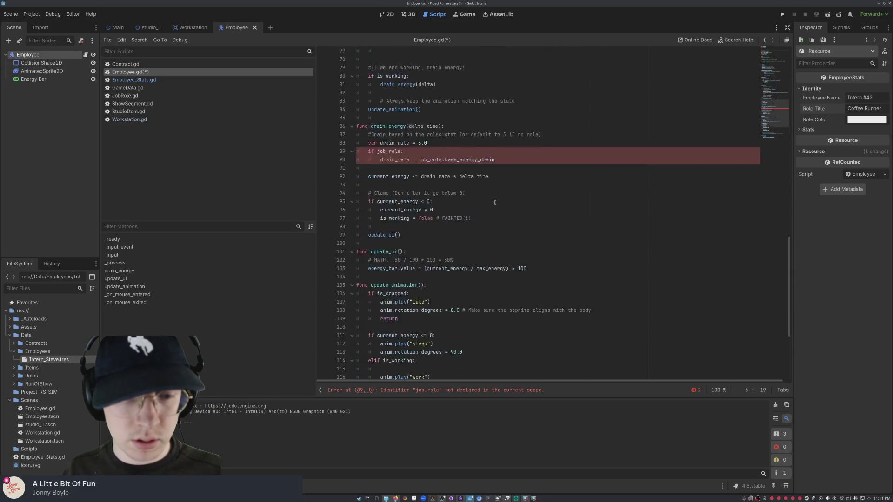
{"action": "scroll", "coordinate": [491, 208], "scroll_direction": "up", "scroll_amount": 10}
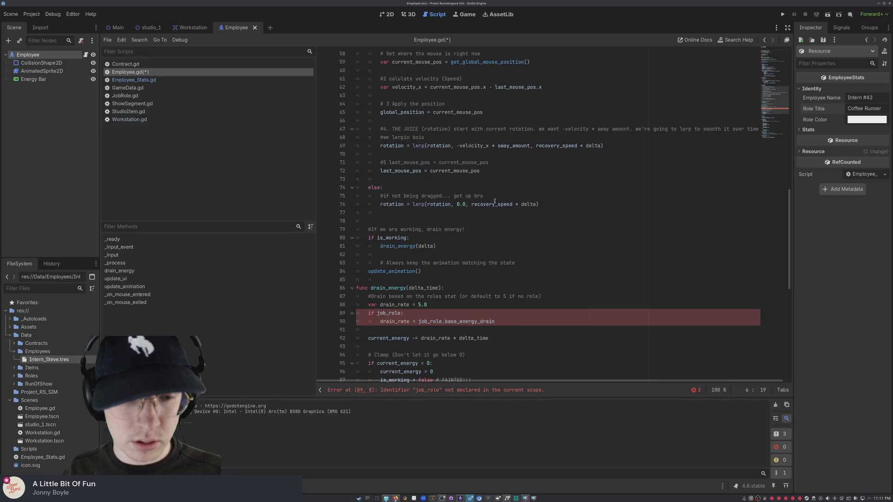
Replace job_role with stats on lines 89 and 90 of drain_energy.
{"action": "left_click", "coordinate": [511, 325]}
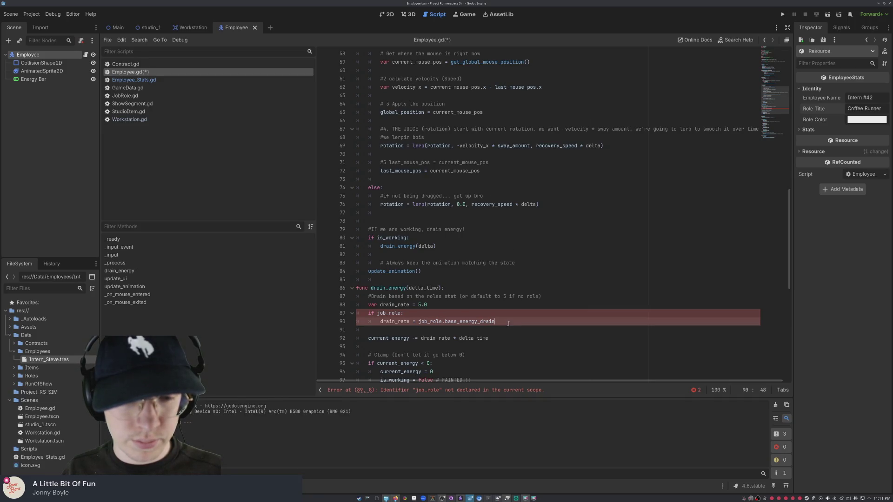
{"action": "left_click_drag", "start_coordinate": [505, 321], "coordinate": [362, 313]}
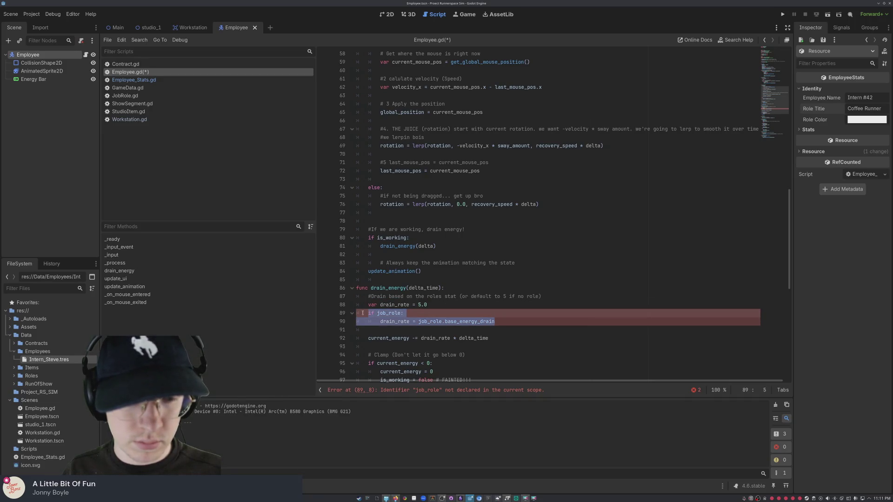
{"action": "left_click", "coordinate": [391, 314]}
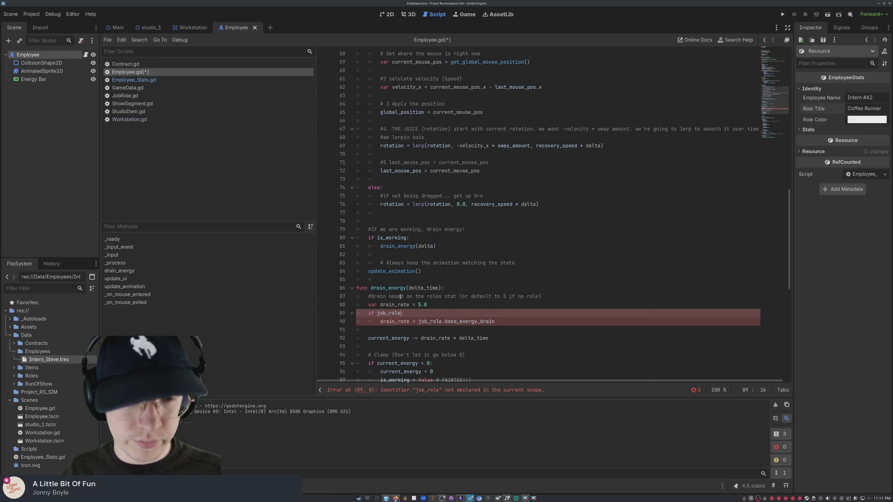
{"action": "scroll", "coordinate": [401, 297], "scroll_direction": "up", "scroll_amount": 15}
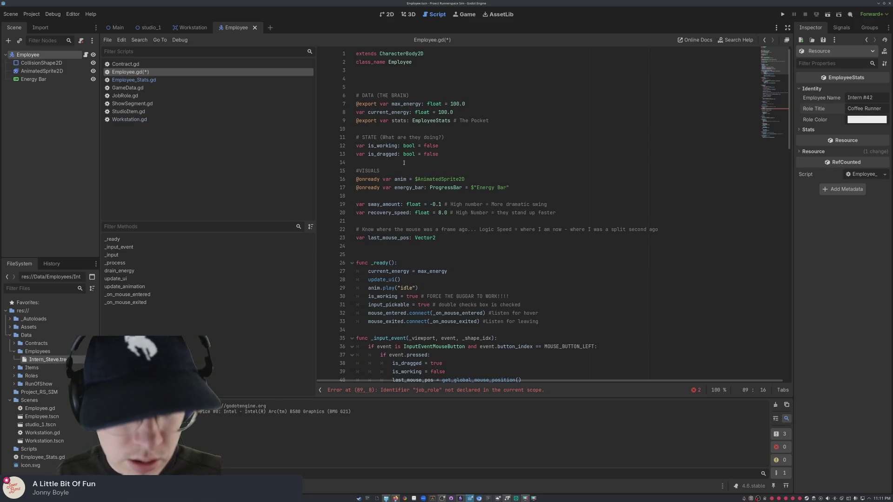
{"action": "scroll", "coordinate": [401, 165], "scroll_direction": "down", "scroll_amount": 20}
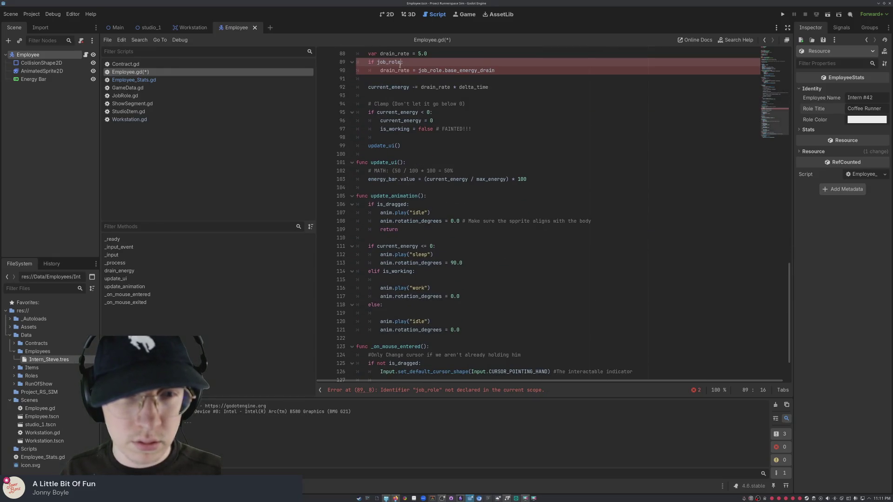
{"action": "left_click_drag", "start_coordinate": [401, 62], "coordinate": [377, 62]}
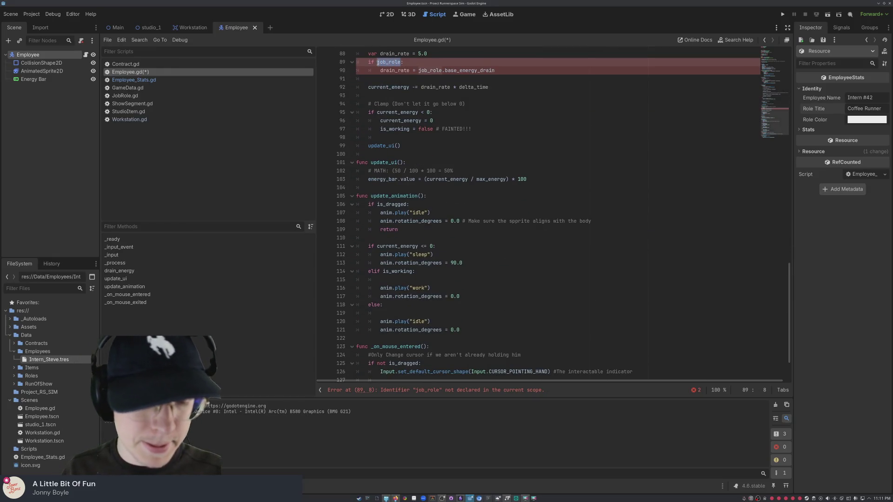
{"action": "type", "text": "stats:"}
{"action": "left_click", "coordinate": [430, 162]}
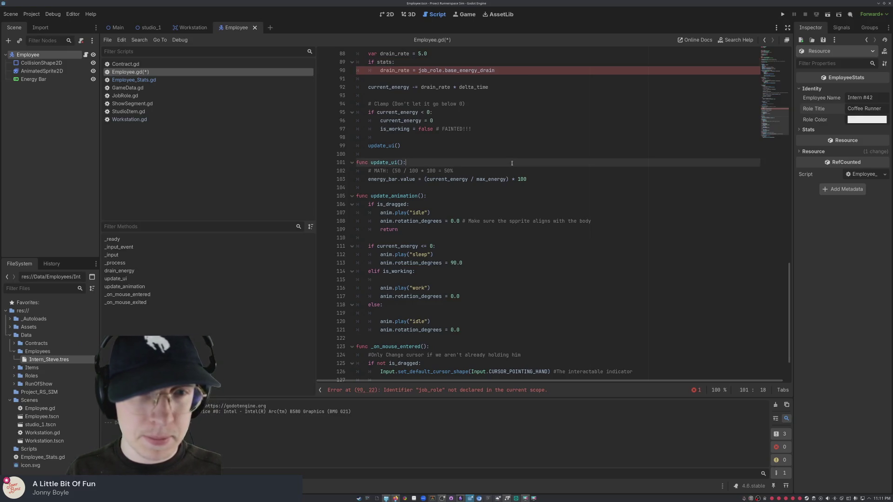
{"action": "left_click_drag", "start_coordinate": [418, 70], "coordinate": [439, 70]}
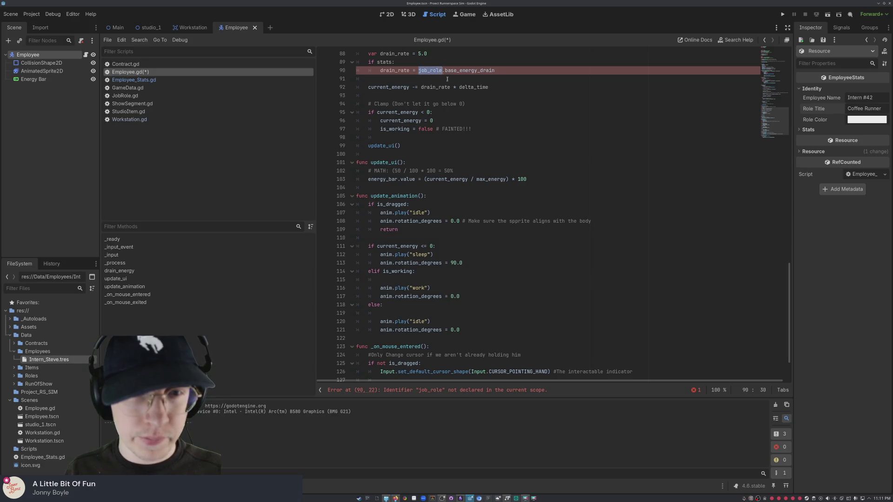
{"action": "type", "text": "stats"}
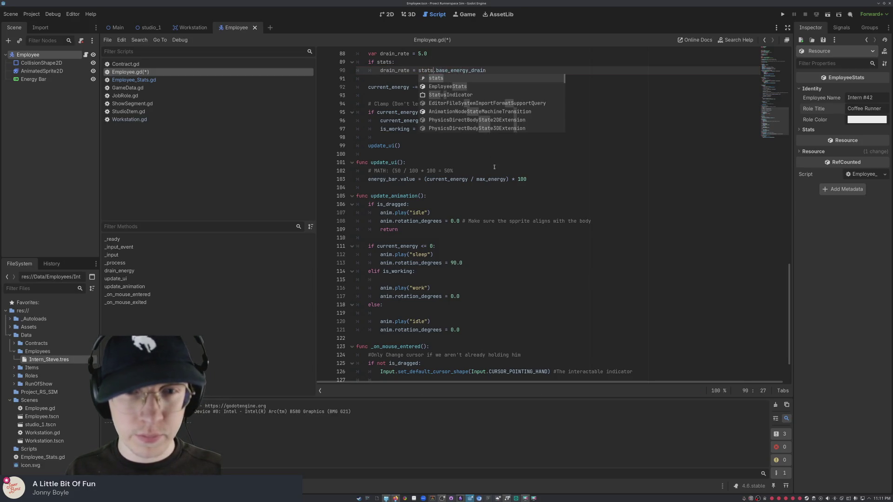
{"action": "left_click", "coordinate": [507, 170]}
{"action": "scroll", "coordinate": [507, 171], "scroll_direction": "up", "scroll_amount": 10}
{"action": "scroll", "coordinate": [507, 171], "scroll_direction": "up", "scroll_amount": 8}
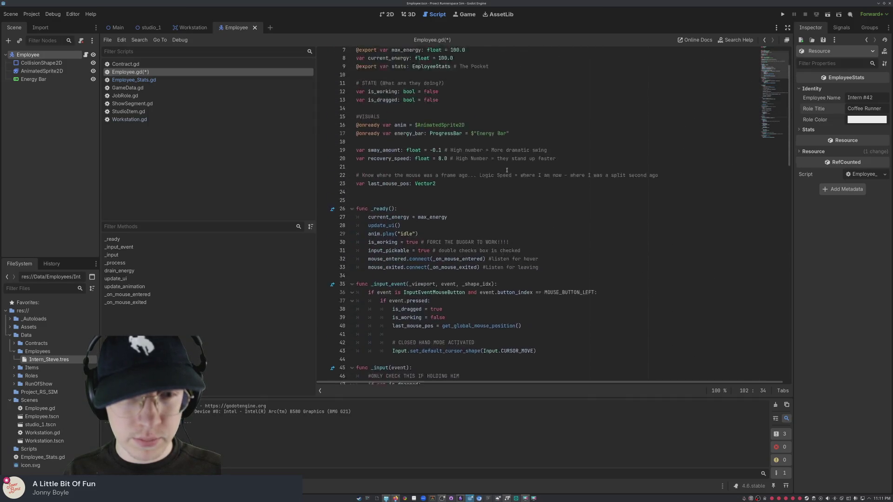
Check Employee_Stats.gd, then multi-select job_role on lines 89–90 with Ctrl+D and type stats.
{"action": "left_click", "coordinate": [435, 121]}
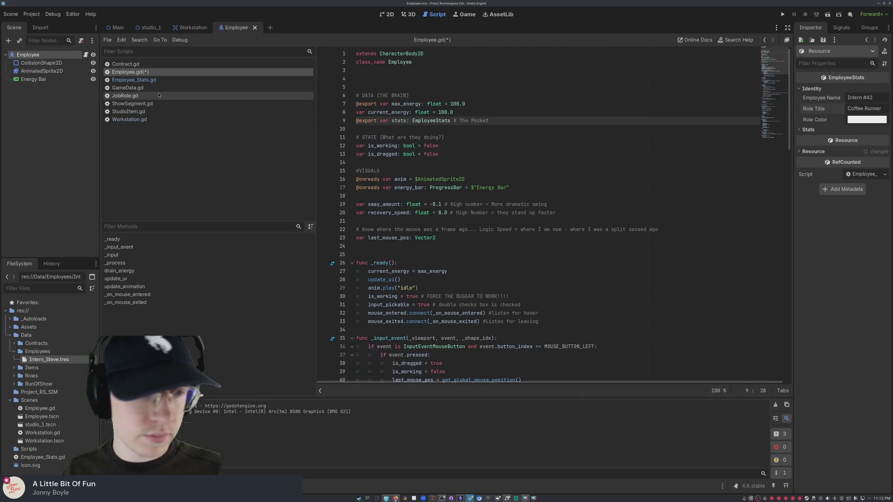
{"action": "left_click", "coordinate": [134, 79]}
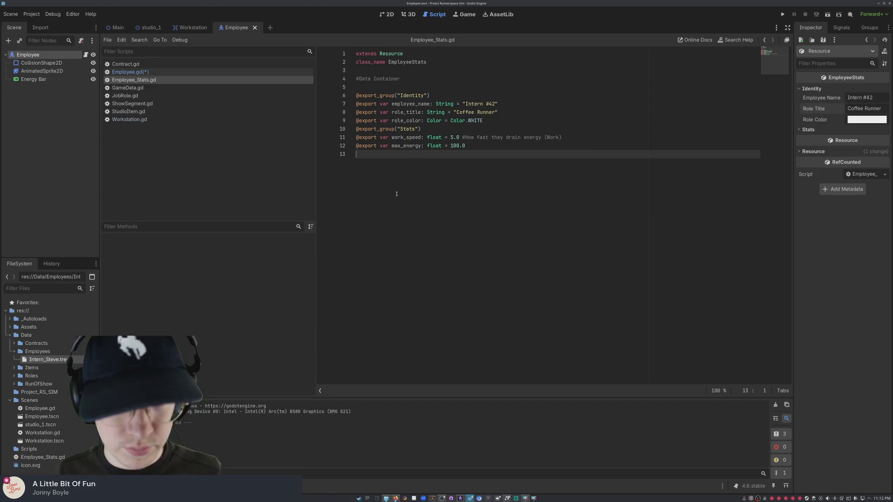
{"action": "left_click", "coordinate": [140, 72]}
{"action": "left_click", "coordinate": [429, 256]}
{"action": "scroll", "coordinate": [429, 255], "scroll_direction": "down", "scroll_amount": 15}
{"action": "double_click", "coordinate": [389, 365]}
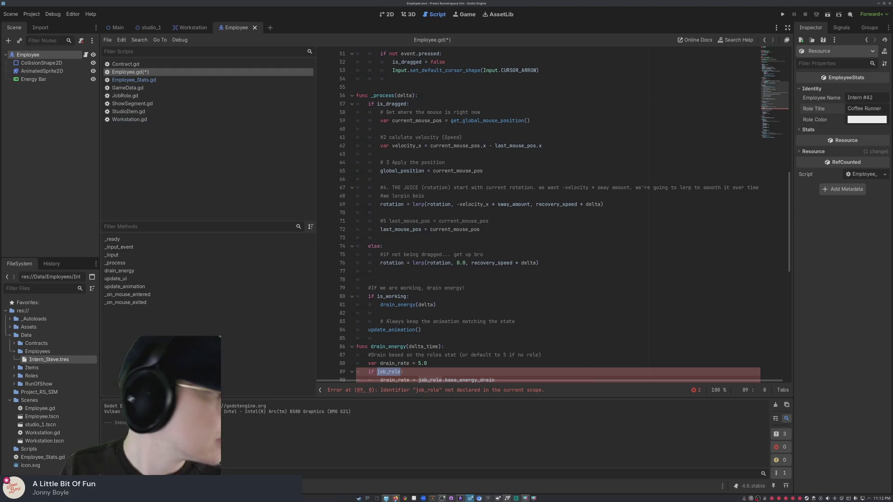
{"action": "scroll", "coordinate": [527, 199], "scroll_direction": "down", "scroll_amount": 5}
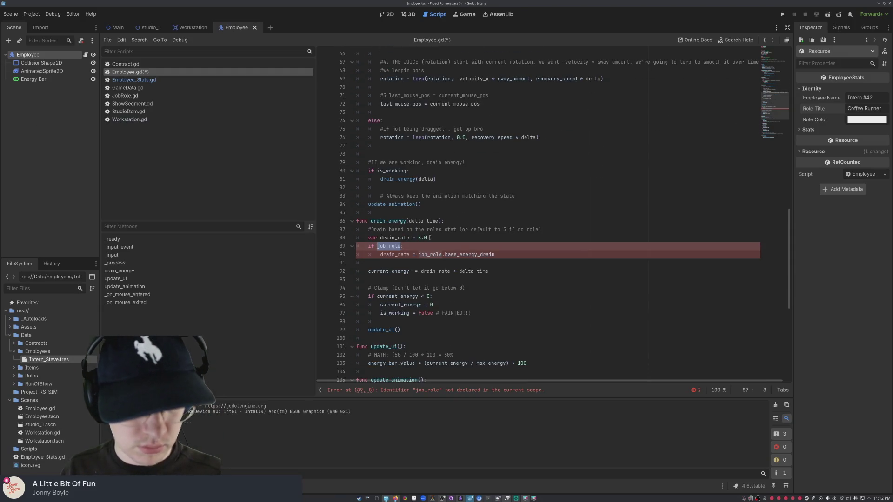
{"action": "key", "text": "ctrl+d"}
{"action": "type", "text": "stats"}
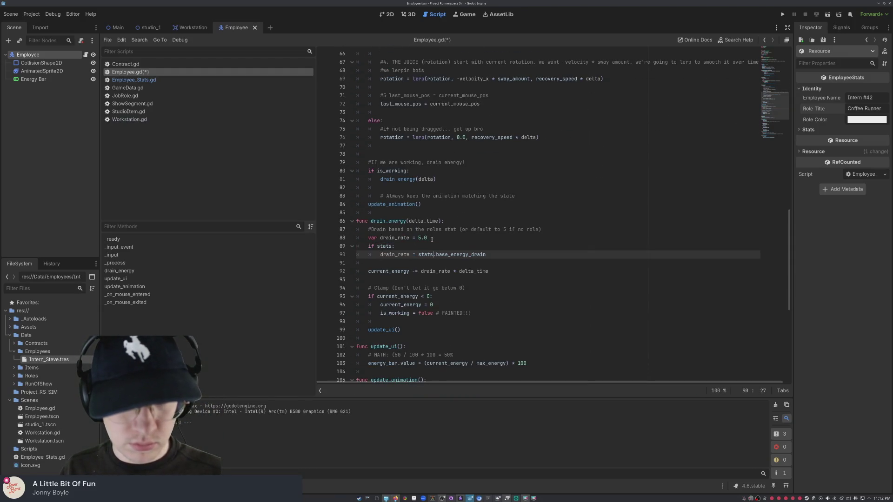
{"action": "scroll", "coordinate": [442, 245], "scroll_direction": "up", "scroll_amount": 15}
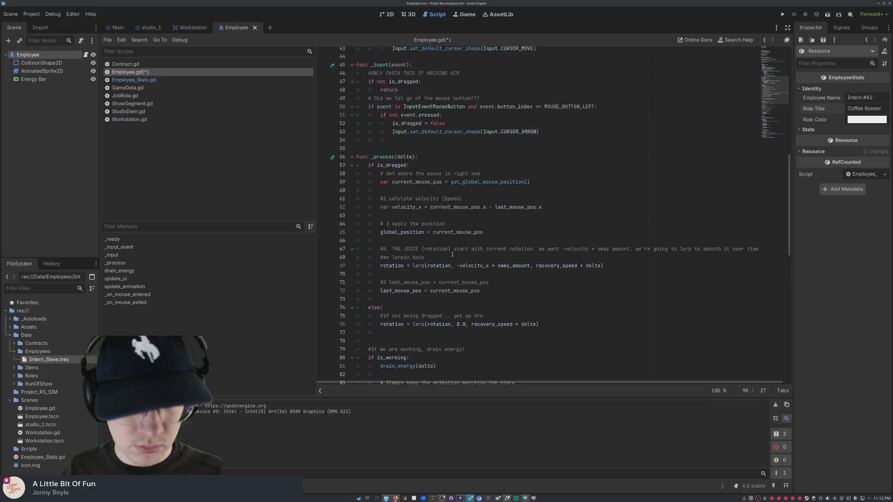
{"action": "scroll", "coordinate": [455, 252], "scroll_direction": "up", "scroll_amount": 7}
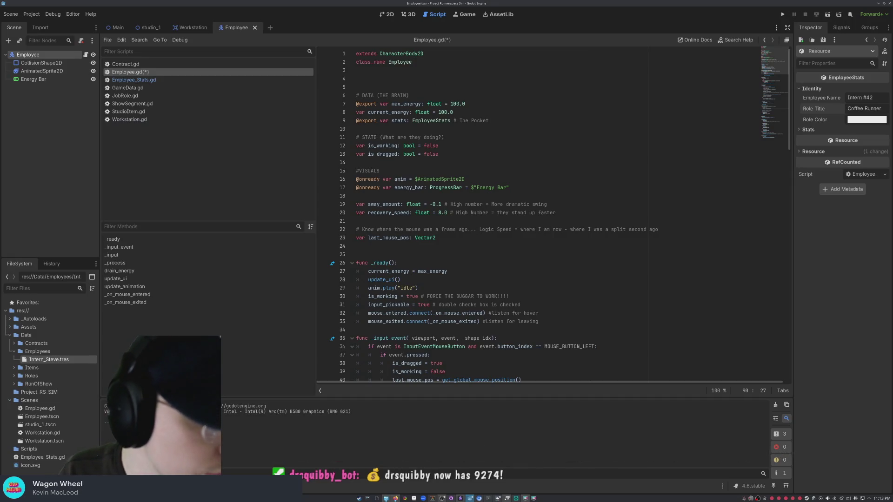
Review the JobRole.gd and Employee_Stats.gd scripts.
{"action": "left_click", "coordinate": [131, 95]}
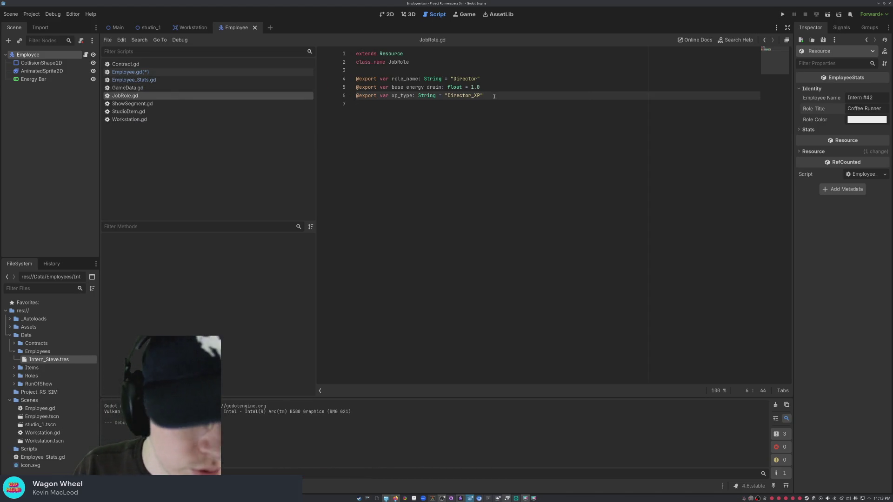
{"action": "key", "text": "Up"}
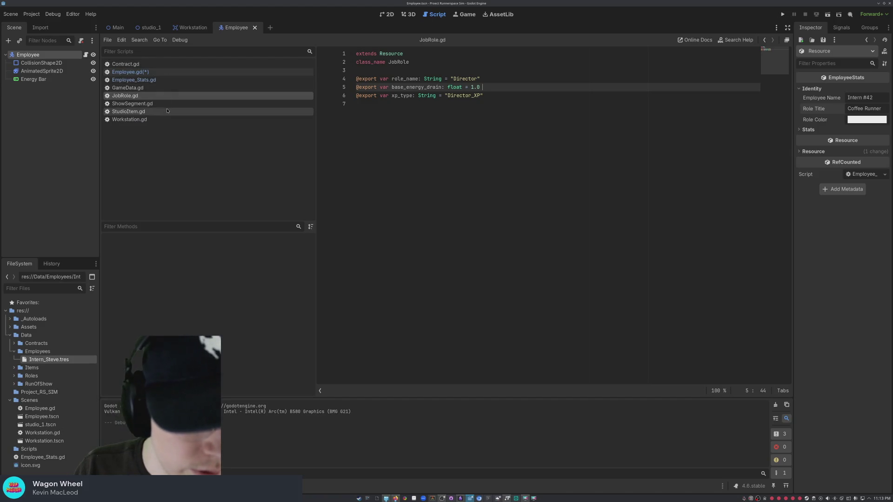
{"action": "left_click", "coordinate": [172, 80]}
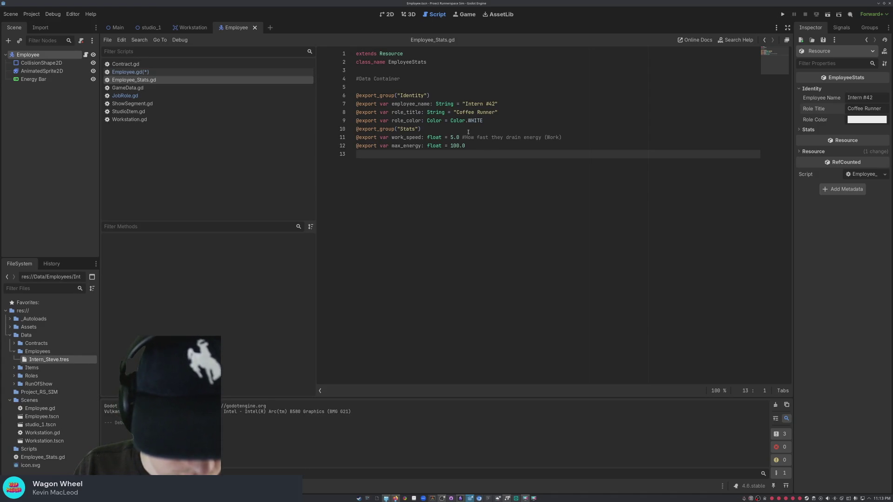
{"action": "left_click", "coordinate": [191, 95]}
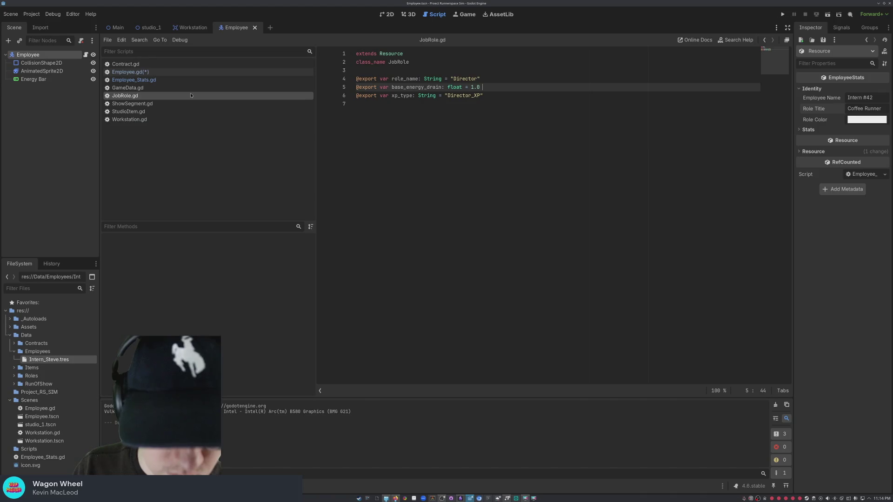
{"action": "left_click", "coordinate": [184, 79]}
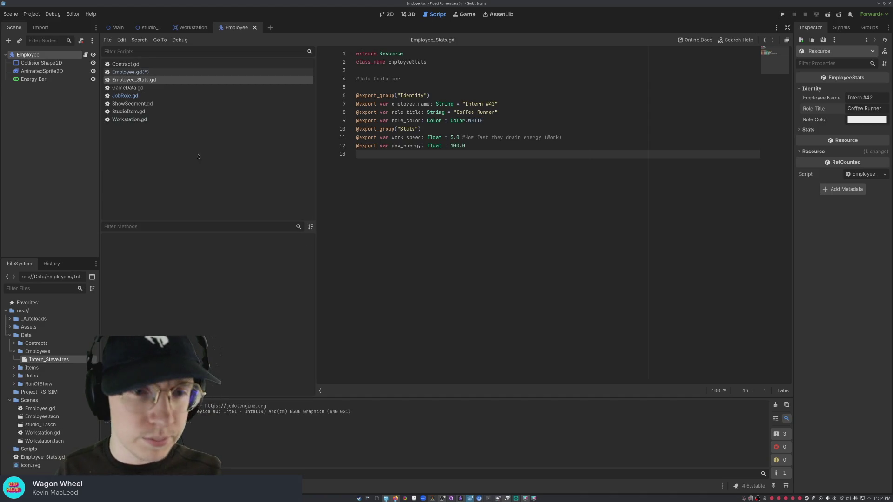
Open Employee.gd at its _input/_process code, then switch between the Main and Employee scenes.
{"action": "left_click", "coordinate": [157, 96]}
{"action": "left_click", "coordinate": [195, 72]}
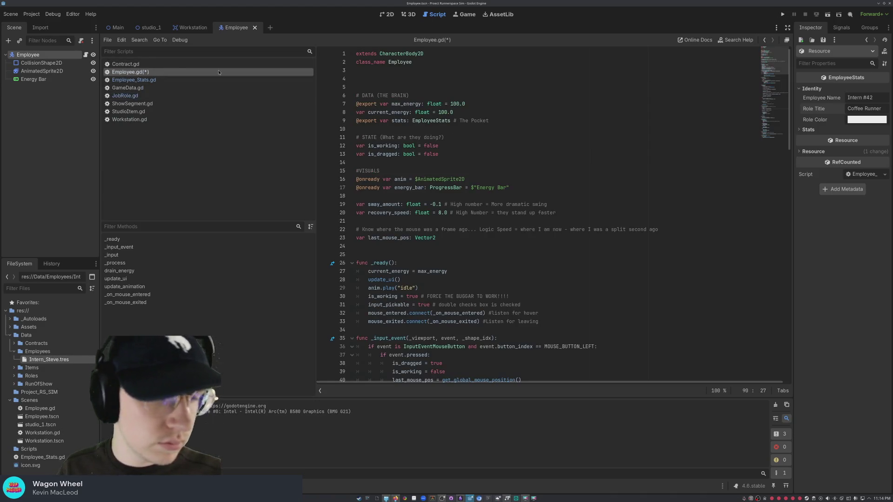
{"action": "scroll", "coordinate": [512, 214], "scroll_direction": "down", "scroll_amount": 12}
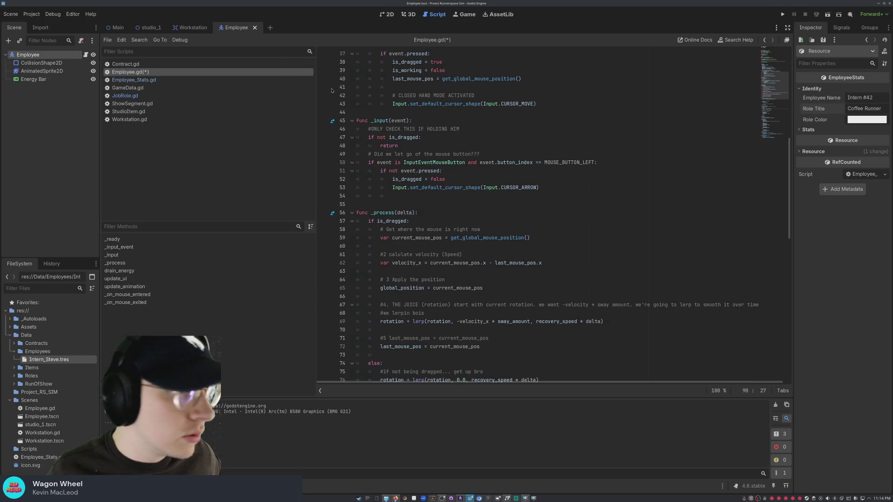
{"action": "left_click", "coordinate": [117, 28]}
{"action": "left_click", "coordinate": [239, 27]}
Add a Label child under the Employee root node and rename it NameLabel.
{"action": "right_click", "coordinate": [41, 97]}
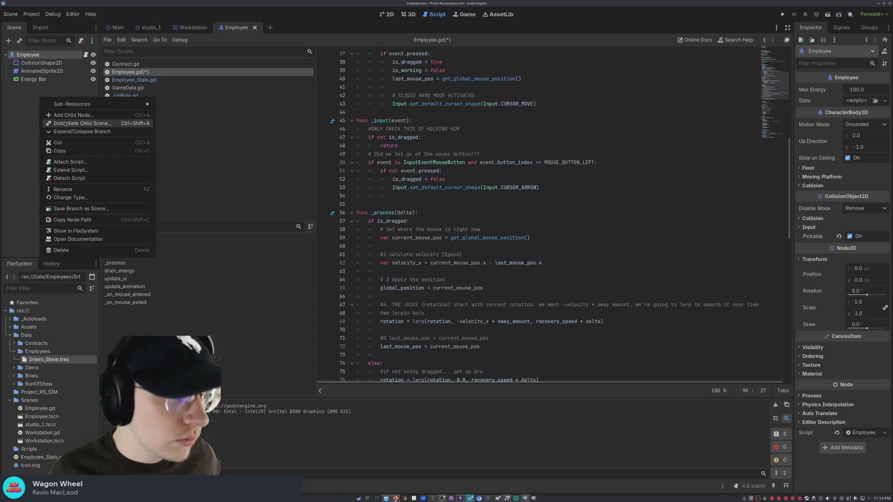
{"action": "left_click", "coordinate": [86, 117]}
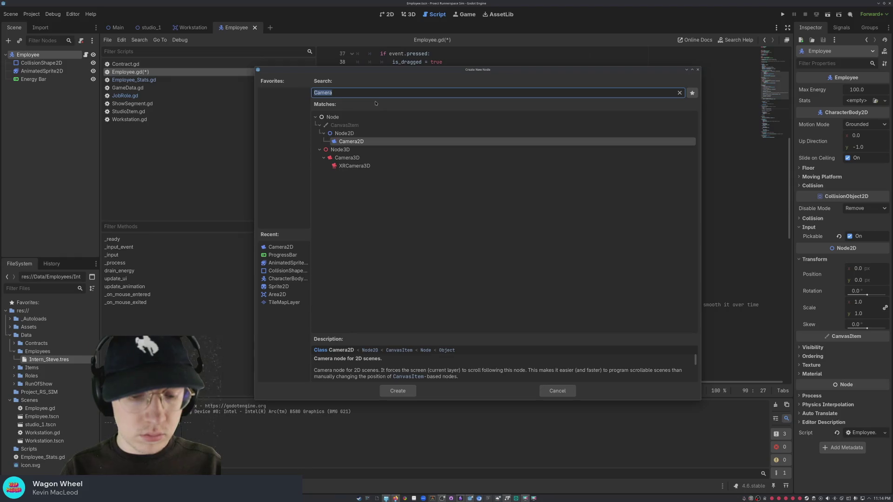
{"action": "type", "text": "label"}
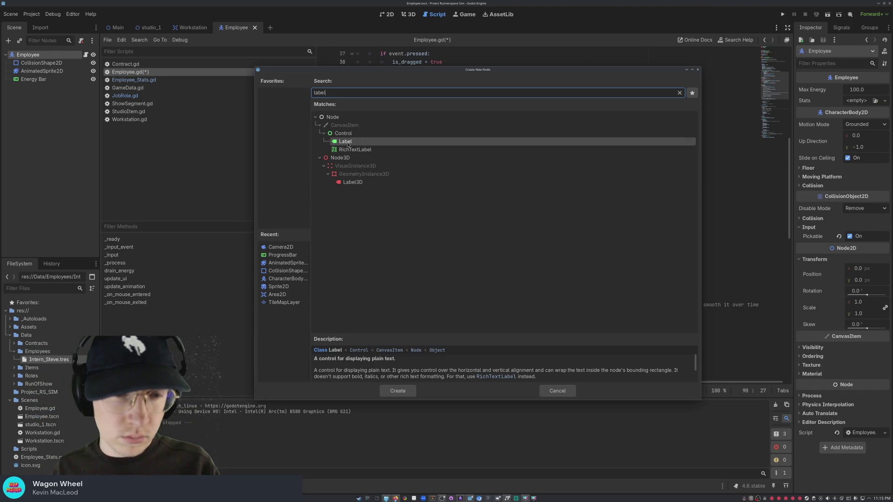
{"action": "left_click", "coordinate": [346, 142]}
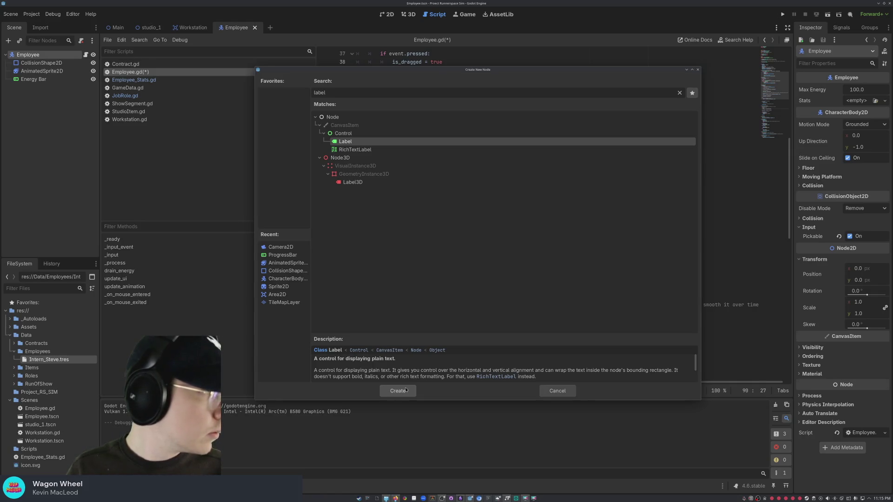
{"action": "left_click", "coordinate": [398, 391]}
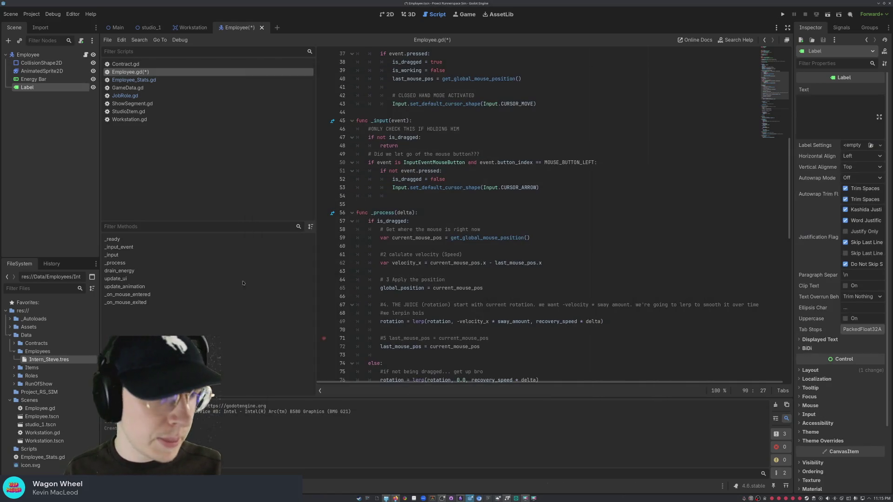
{"action": "double_click", "coordinate": [31, 84]}
{"action": "type", "text": "NameLabel"}
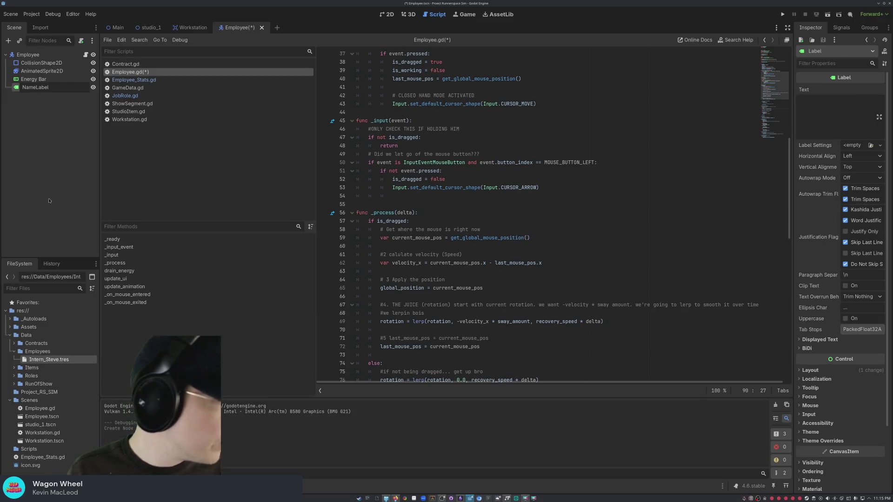
{"action": "key", "text": "Return"}
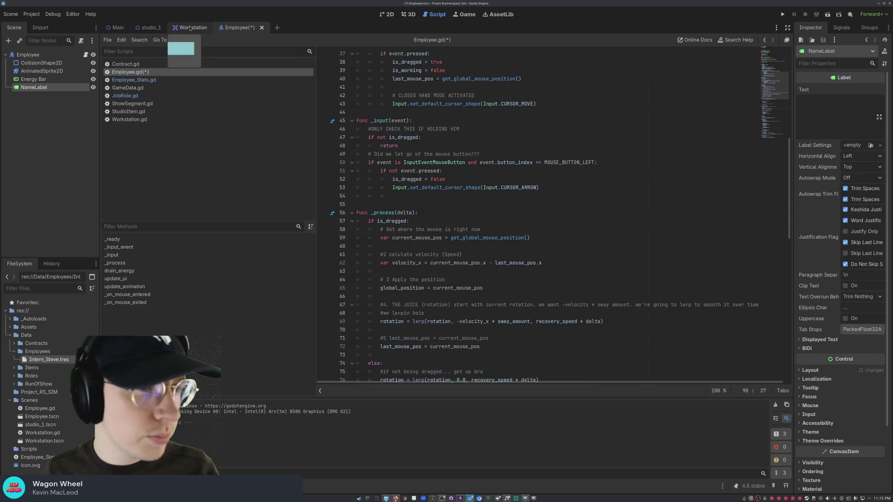
In the 2D view, move NameLabel just above the energy bar and widen it leftward to span the bar.
{"action": "key", "text": "ctrl+F1"}
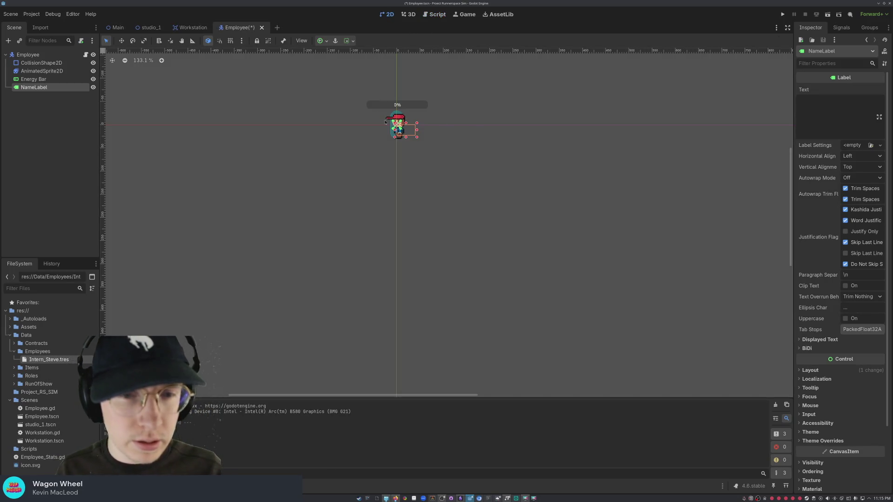
{"action": "left_click_drag", "start_coordinate": [414, 135], "coordinate": [404, 96]}
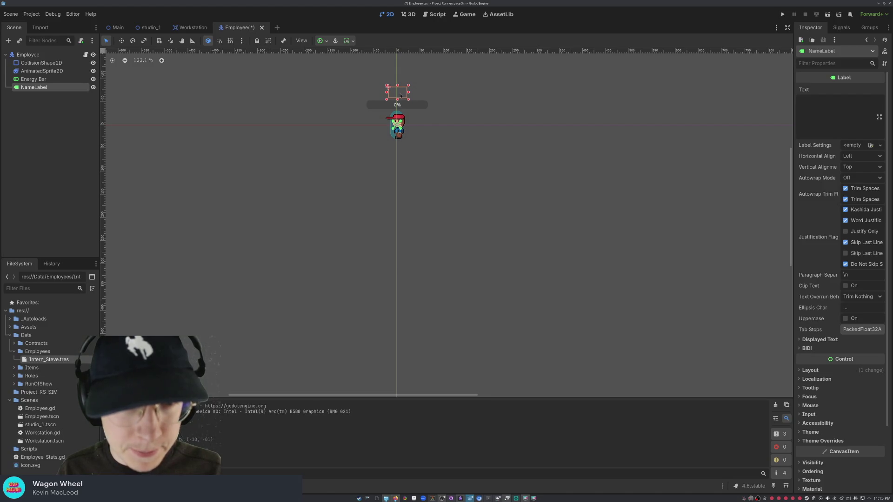
{"action": "mouse_move", "coordinate": [400, 96]}
{"action": "left_mouse_down"}
{"action": "mouse_move", "coordinate": [414, 91]}
{"action": "mouse_move", "coordinate": [379, 91]}
{"action": "mouse_move", "coordinate": [443, 91]}
{"action": "left_mouse_up"}
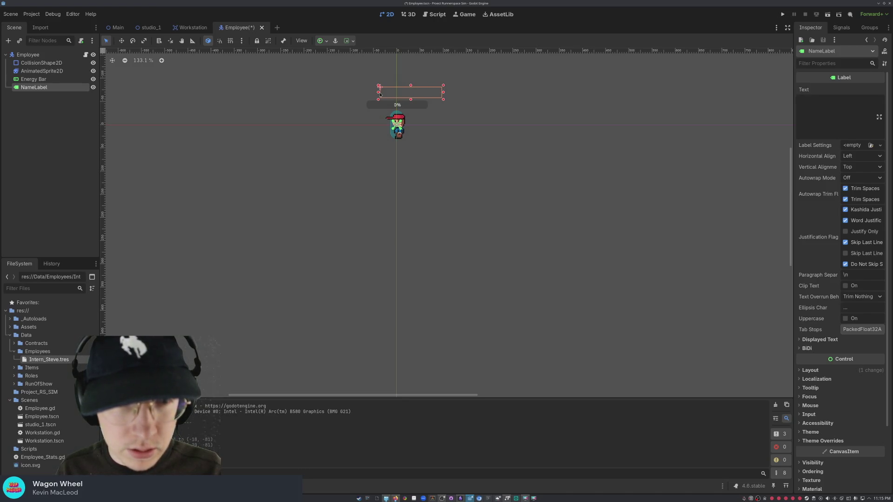
{"action": "left_click_drag", "start_coordinate": [379, 92], "coordinate": [353, 96]}
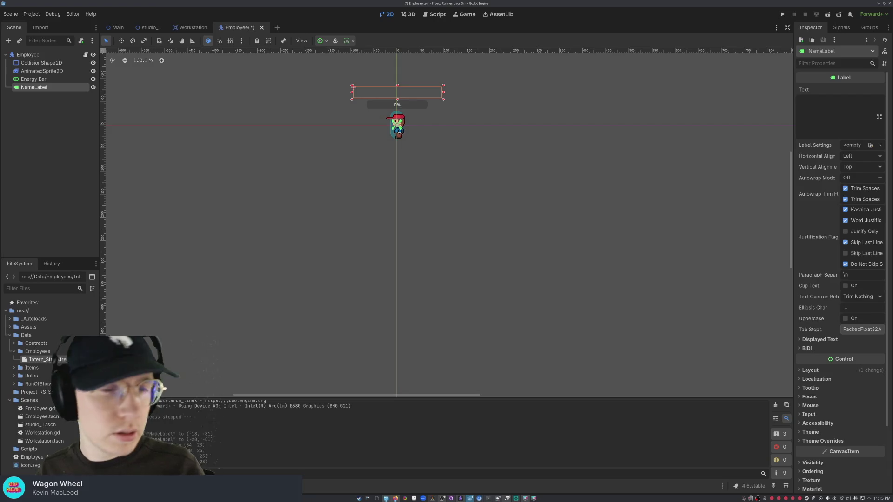
Set NameLabel's Horizontal and Vertical Alignment both to Center.
{"action": "left_click", "coordinate": [865, 158]}
{"action": "left_click", "coordinate": [862, 177]}
{"action": "left_click", "coordinate": [864, 168]}
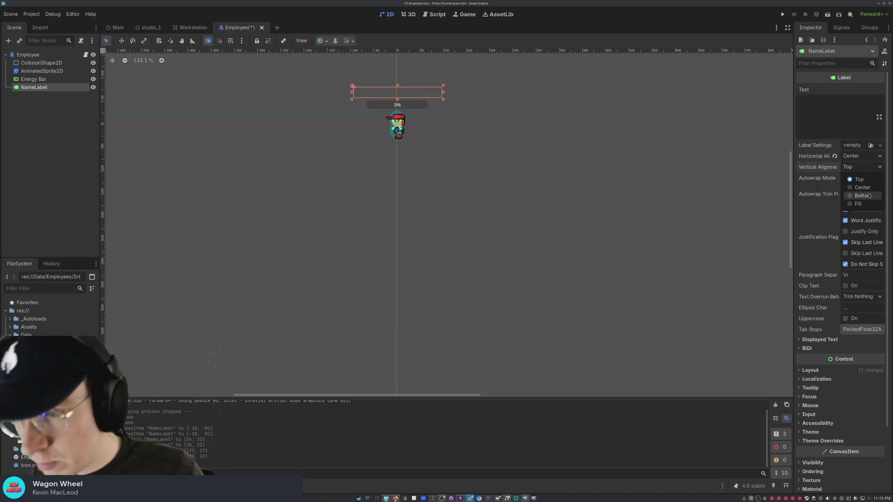
{"action": "left_click", "coordinate": [865, 195]}
Reselect NameLabel on the canvas and begin editing its Text field.
{"action": "left_click", "coordinate": [456, 171]}
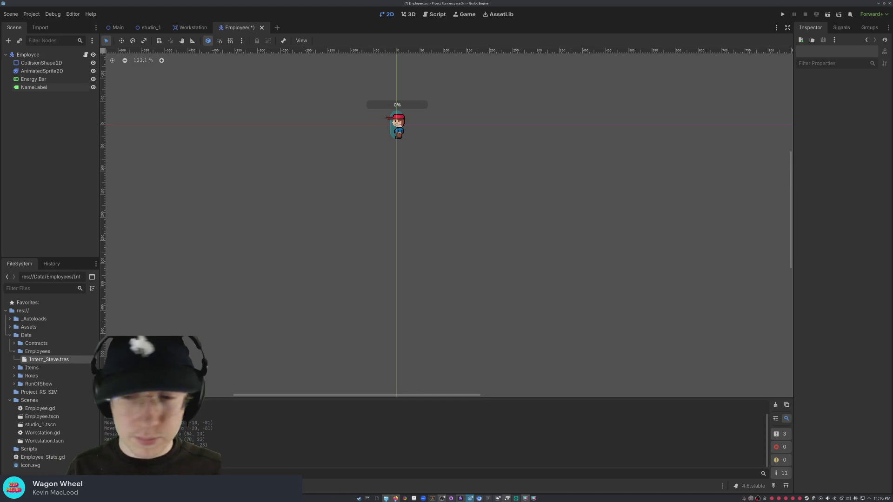
{"action": "left_click", "coordinate": [401, 98]}
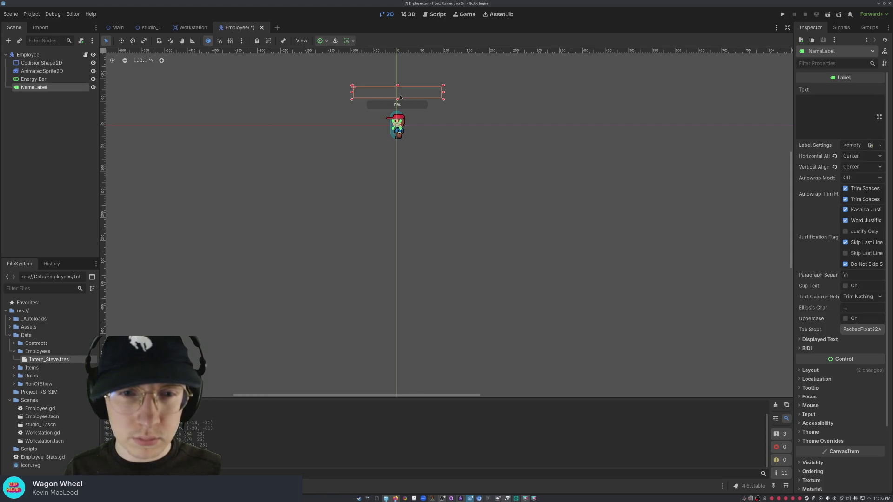
{"action": "left_click", "coordinate": [840, 107]}
Give the label the text 'Employee Name' and a Theme Overrides font size of 12 px.
{"action": "type", "text": "Emp"}
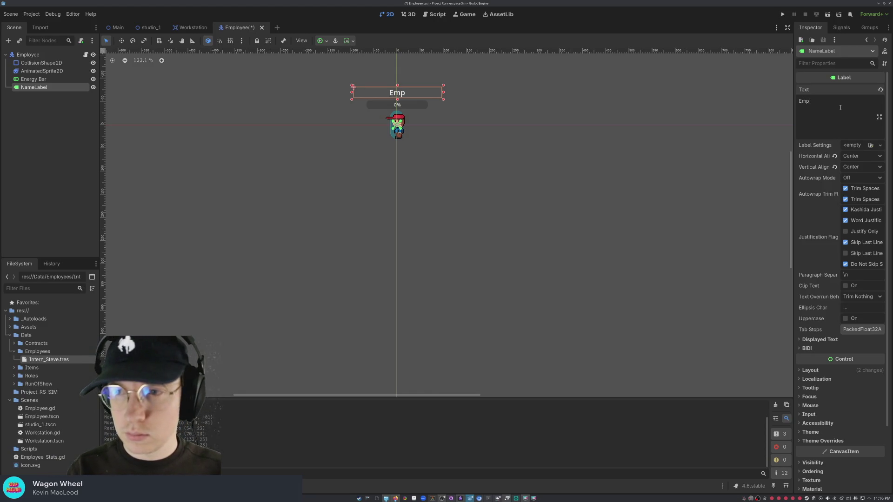
{"action": "type", "text": "l"}
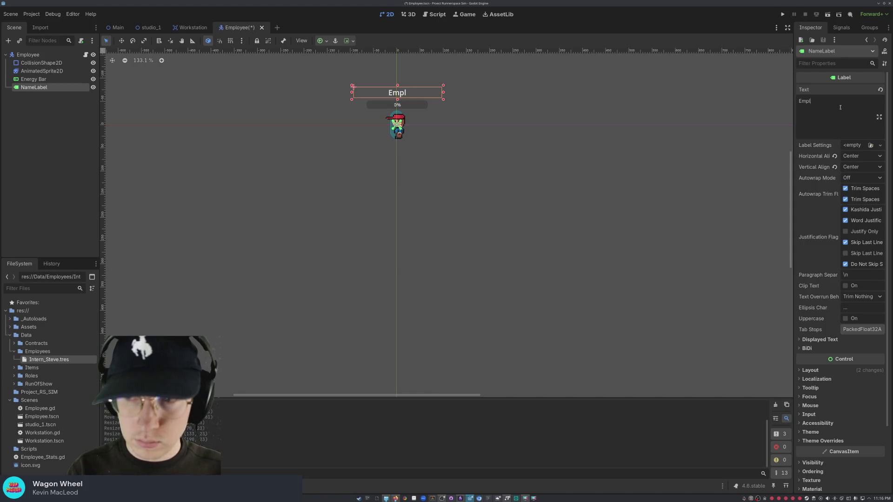
{"action": "type", "text": "oyee"}
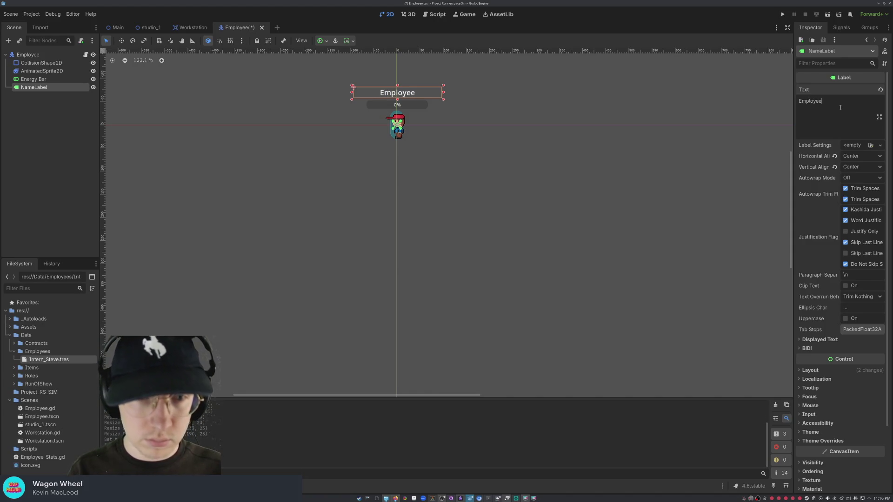
{"action": "type", "text": " Name"}
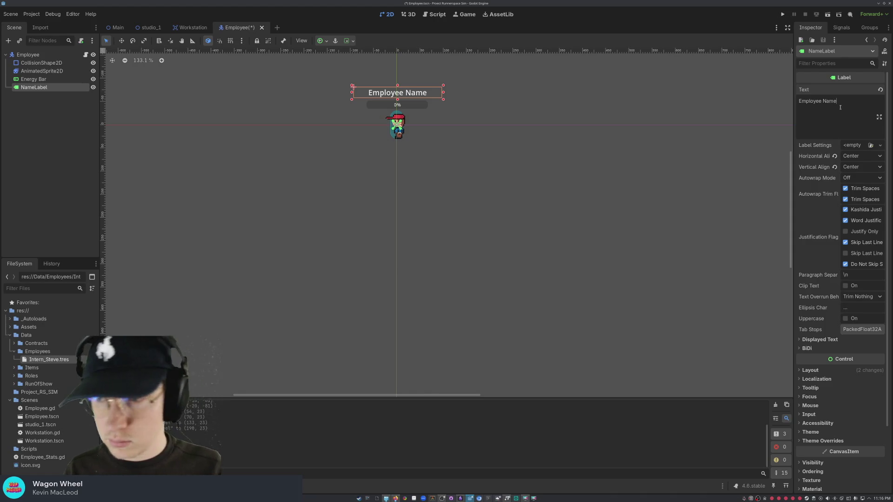
{"action": "scroll", "coordinate": [803, 271], "scroll_direction": "down", "scroll_amount": 5}
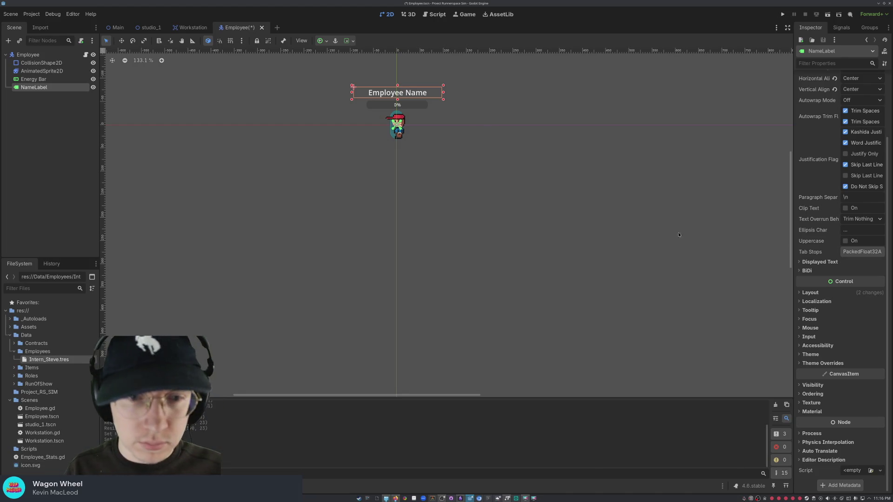
{"action": "left_click", "coordinate": [800, 361]}
{"action": "left_click", "coordinate": [805, 389]}
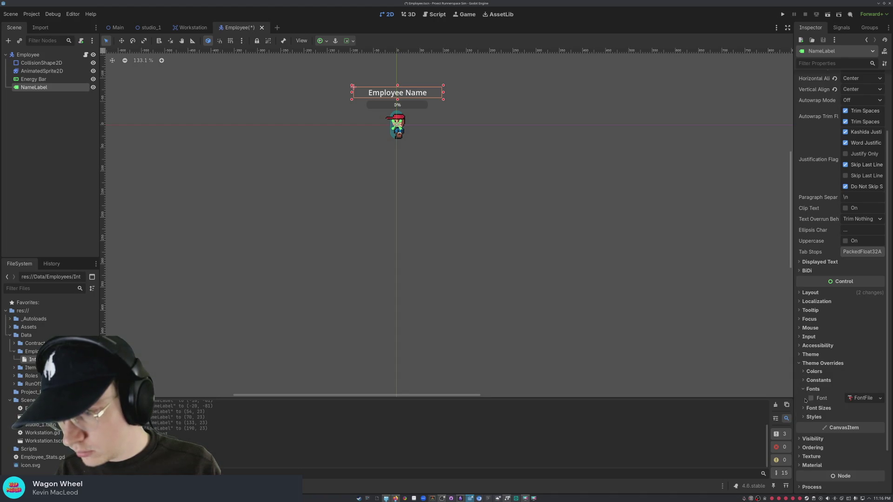
{"action": "left_click", "coordinate": [810, 408]}
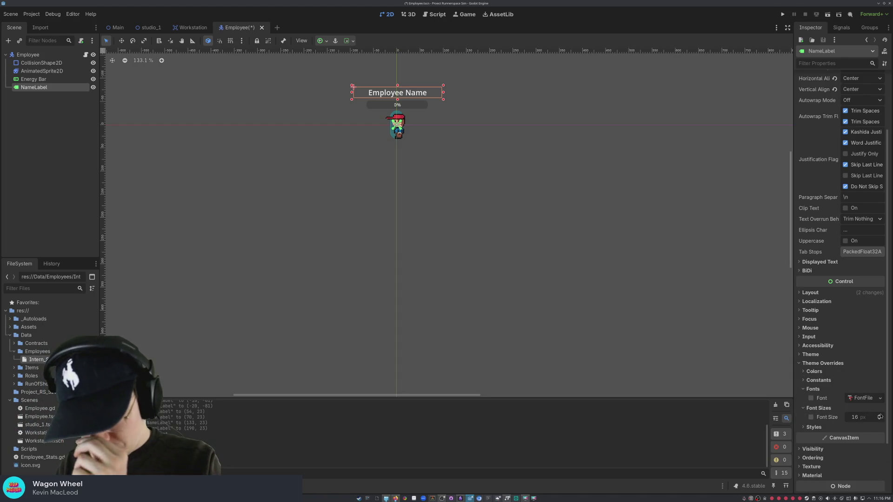
{"action": "double_click", "coordinate": [880, 419]}
{"action": "left_click", "coordinate": [877, 419]}
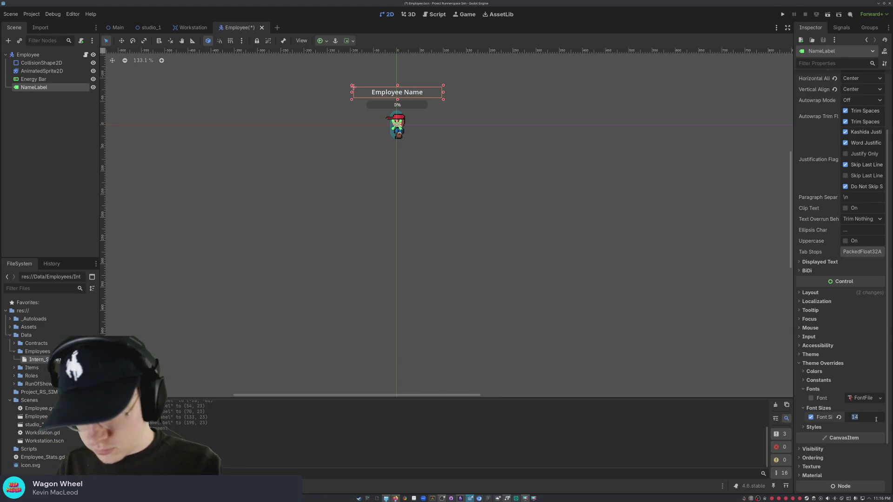
{"action": "left_click", "coordinate": [880, 424]}
{"action": "left_click", "coordinate": [879, 419]}
{"action": "left_click", "coordinate": [879, 419]}
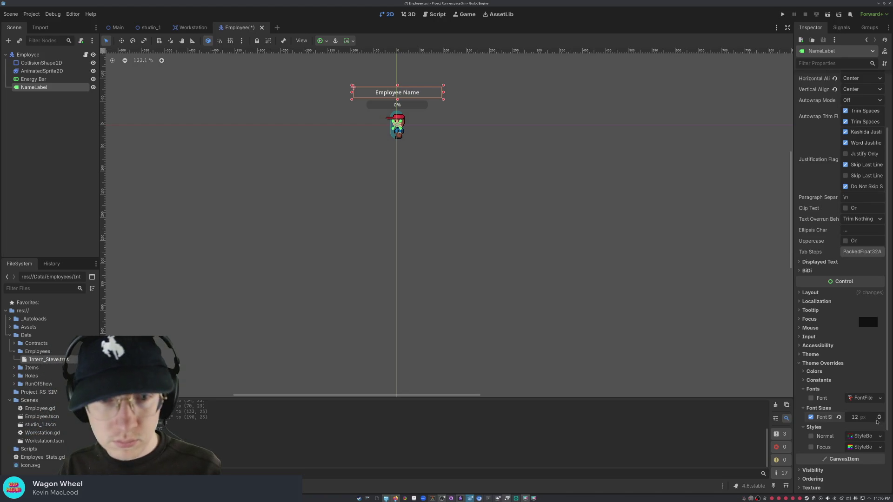
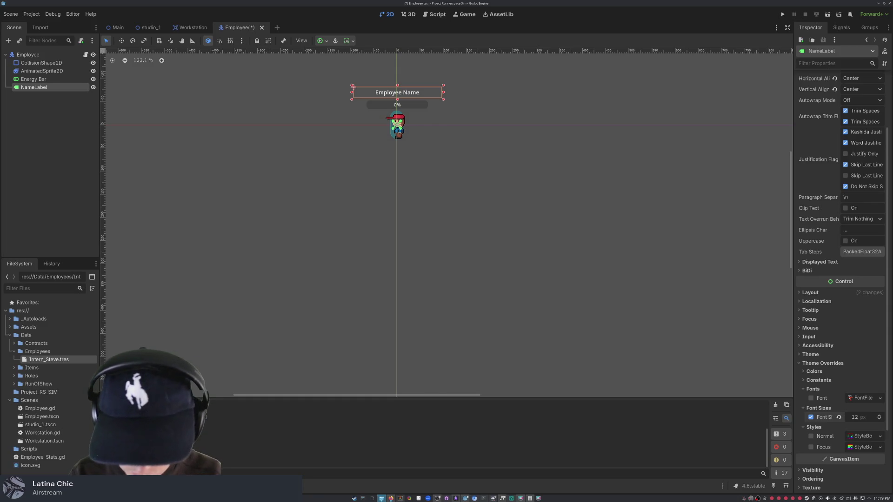
Save the Employee scene and quit the Godot editor.
{"action": "key", "text": "Print"}
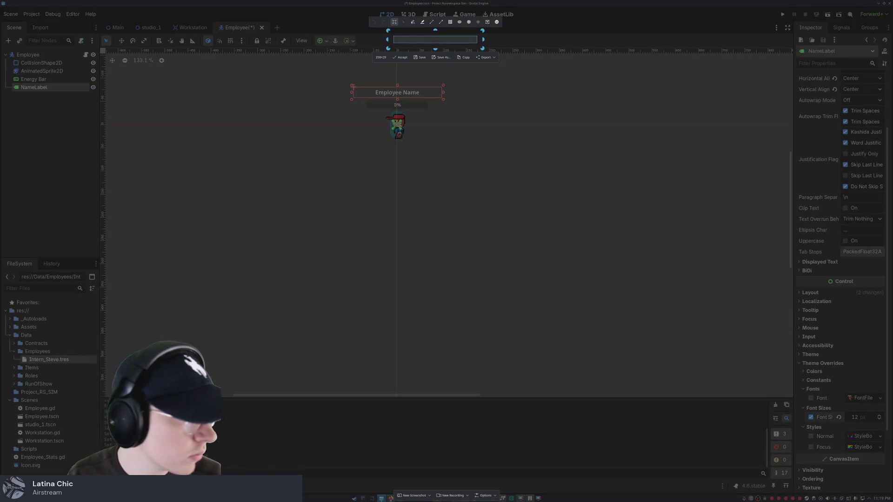
{"action": "key", "text": "Escape"}
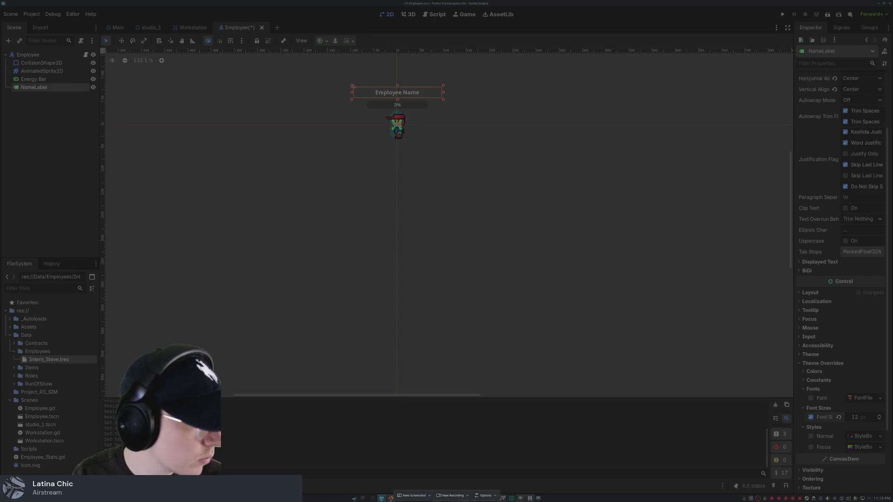
{"action": "key", "text": "Escape"}
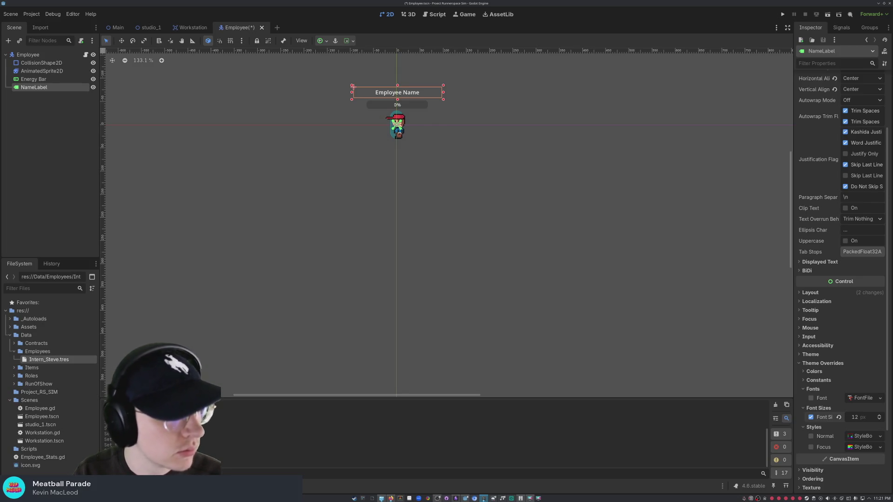
{"action": "left_click", "coordinate": [330, 213]}
{"action": "key", "text": "ctrl+s"}
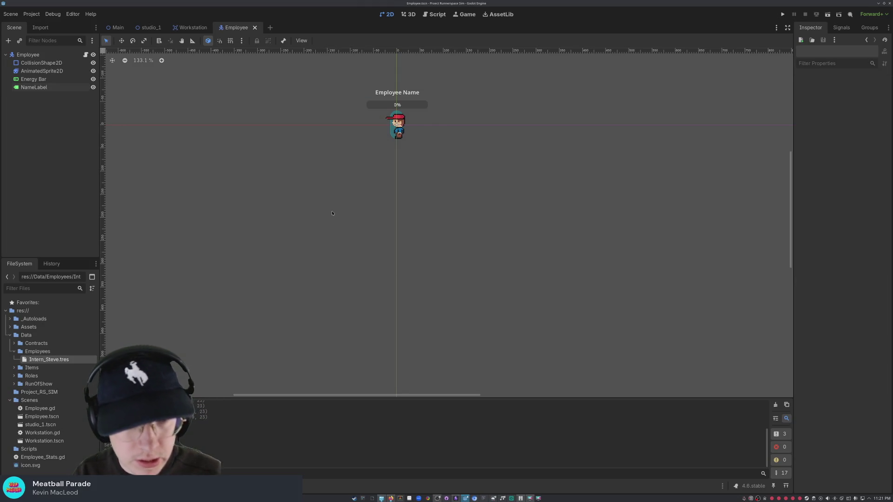
{"action": "left_click", "coordinate": [889, 3]}
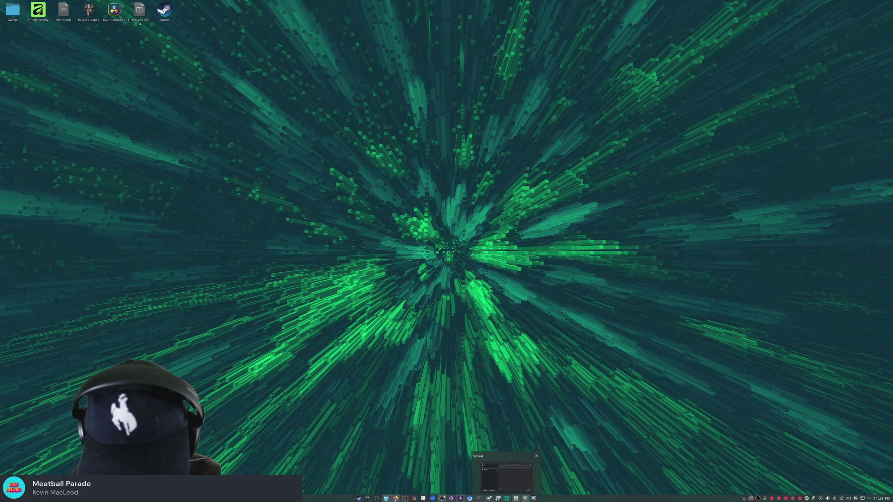
Add a Godot Engine icon to the desktop, relaunch Godot and reopen the Runnerspace project.
{"action": "key", "text": "super"}
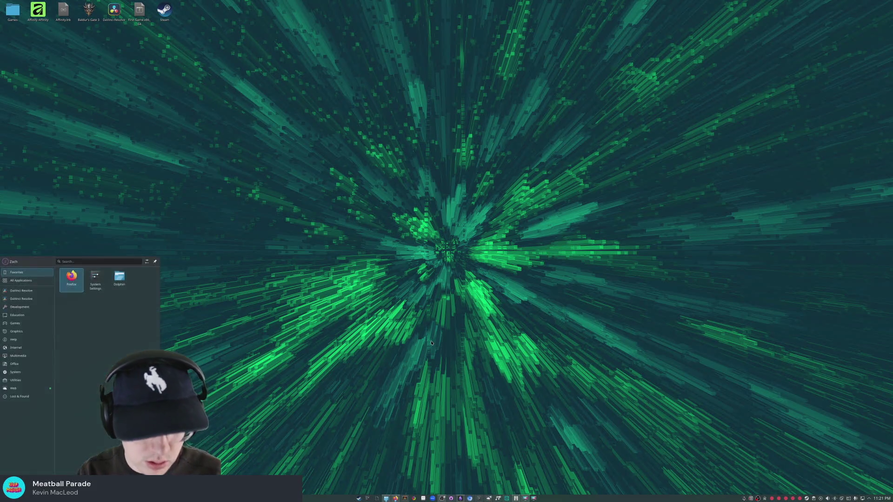
{"action": "type", "text": "godot"}
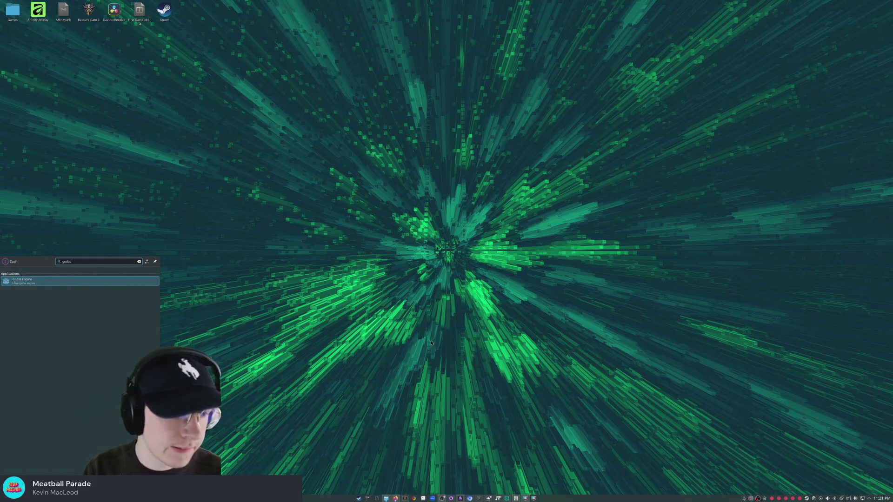
{"action": "right_click", "coordinate": [119, 283]}
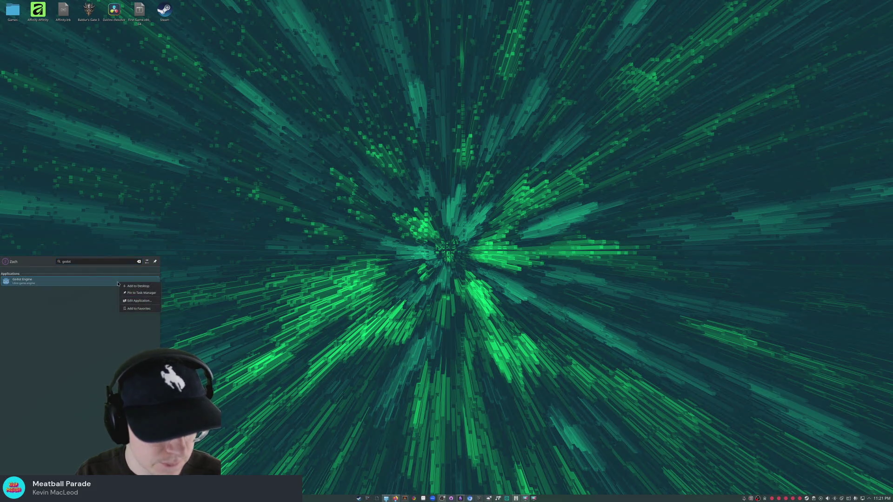
{"action": "left_click", "coordinate": [132, 288]}
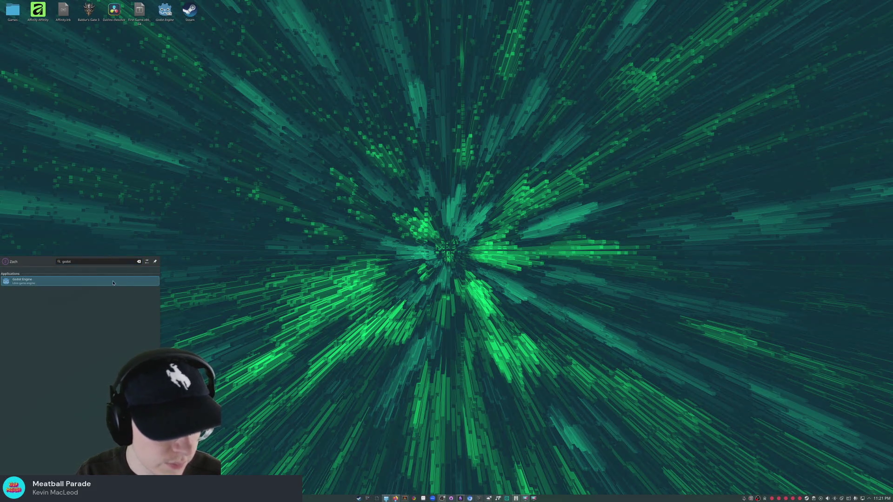
{"action": "left_click", "coordinate": [113, 282]}
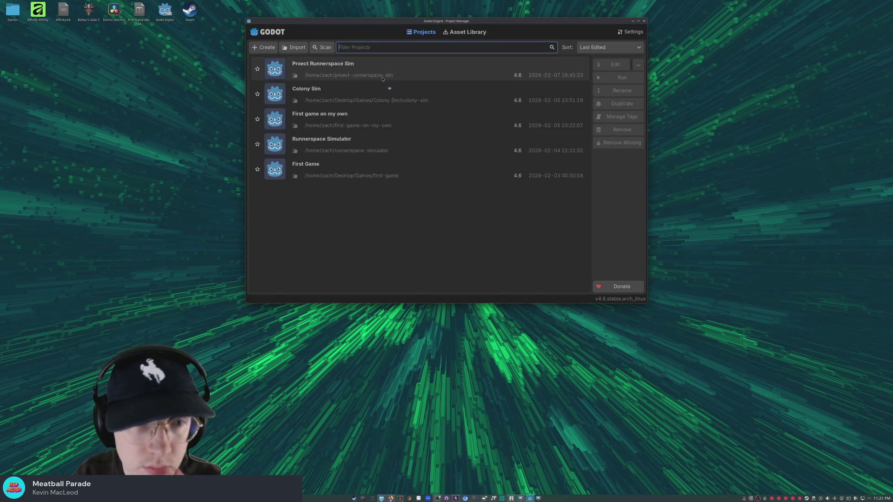
{"action": "double_click", "coordinate": [420, 73]}
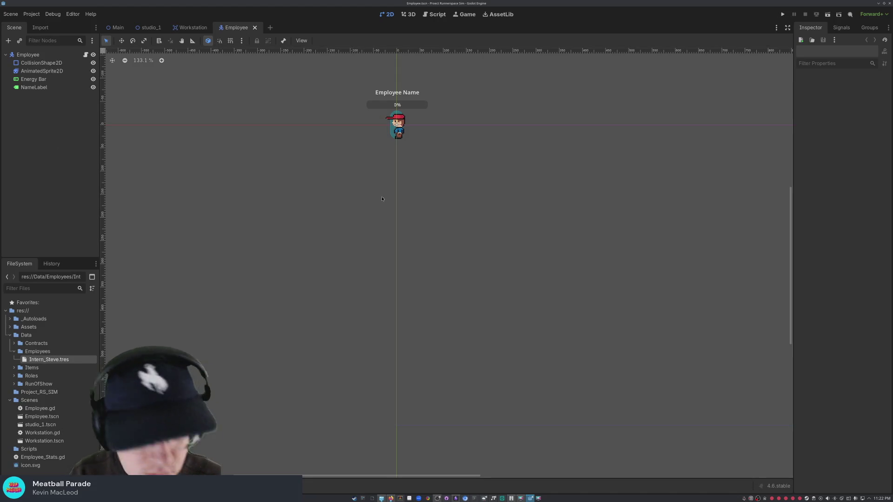
Select NameLabel and inspect its current font override resource.
{"action": "left_click", "coordinate": [32, 87]}
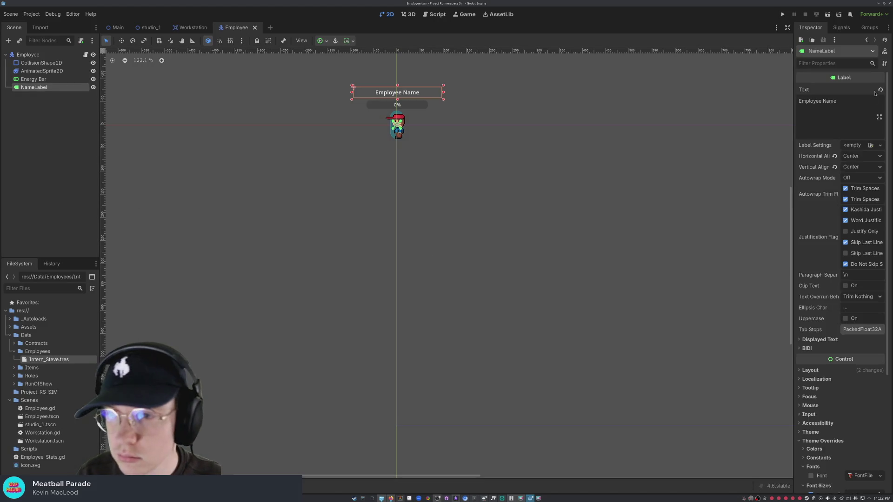
{"action": "scroll", "coordinate": [833, 257], "scroll_direction": "down", "scroll_amount": 5}
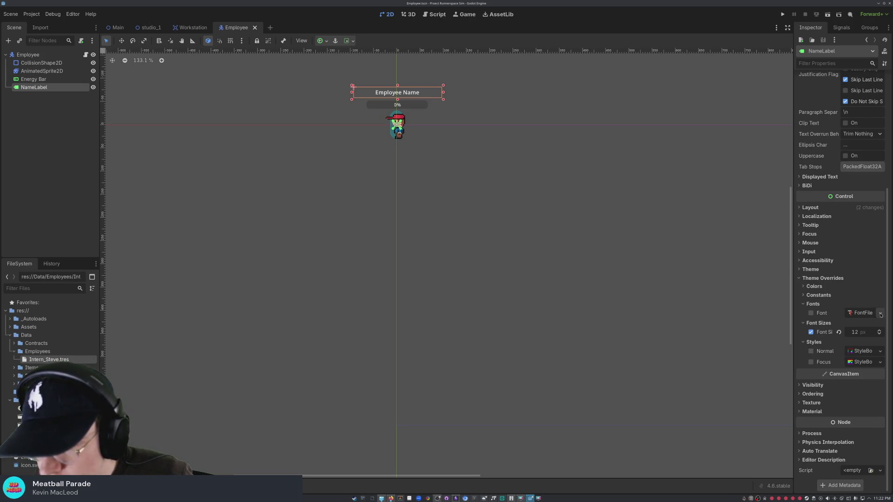
{"action": "left_click", "coordinate": [871, 314]}
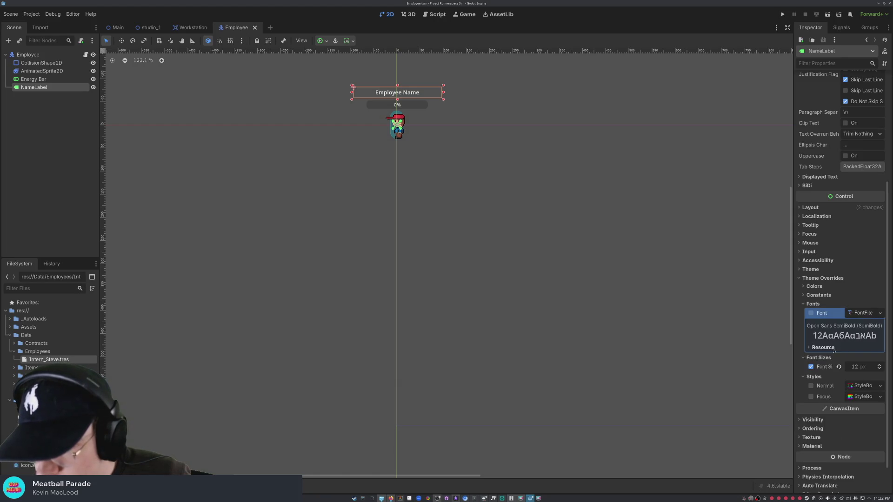
{"action": "left_click", "coordinate": [814, 347]}
{"action": "left_click", "coordinate": [817, 347]}
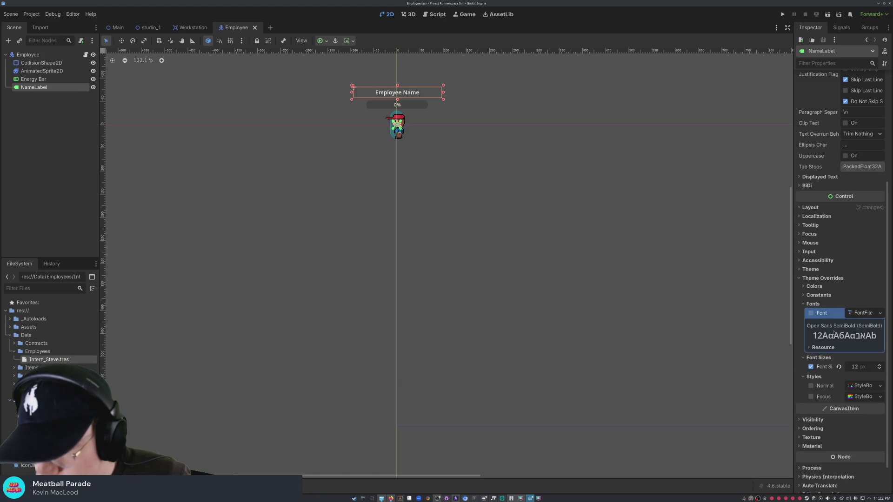
{"action": "left_click", "coordinate": [860, 315]}
Replace NameLabel's font override with a new SystemFont, then choose Load to browse for a font.
{"action": "left_click", "coordinate": [880, 313]}
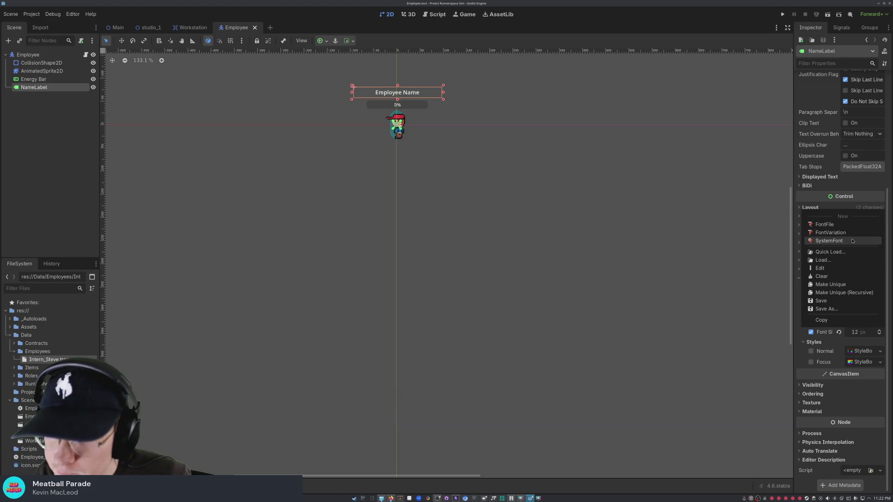
{"action": "left_click", "coordinate": [854, 241]}
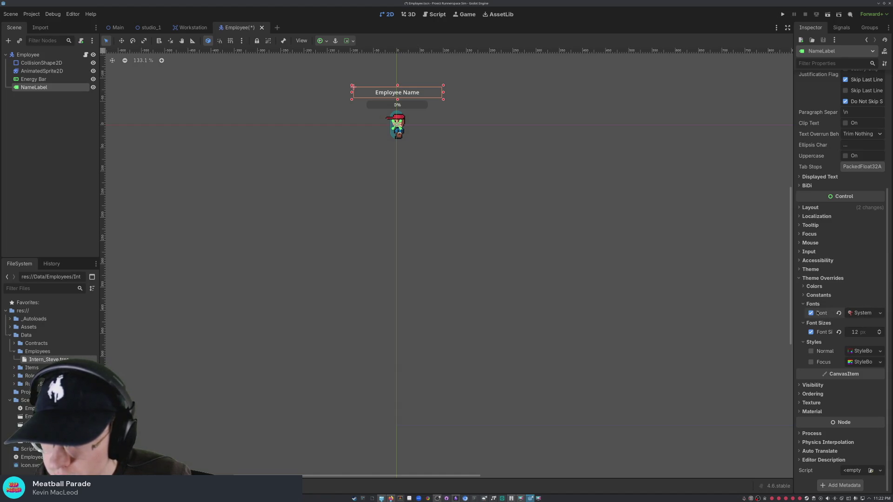
{"action": "left_click", "coordinate": [881, 313]}
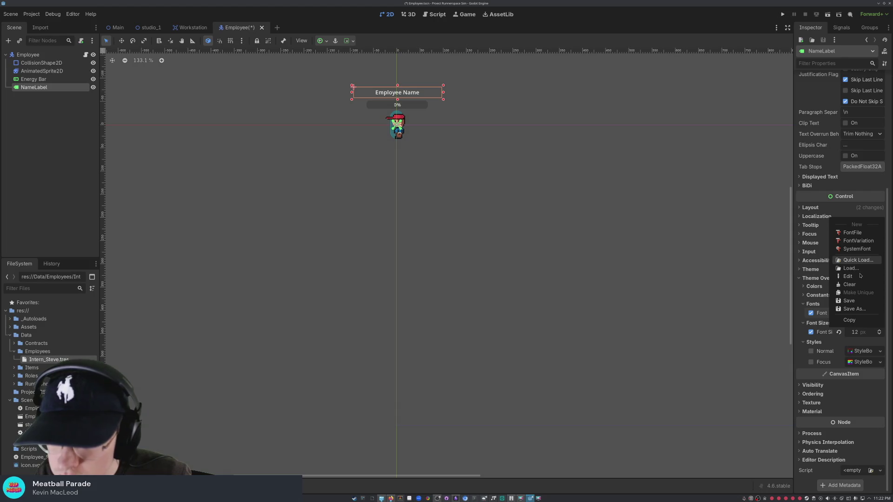
{"action": "left_click", "coordinate": [857, 270]}
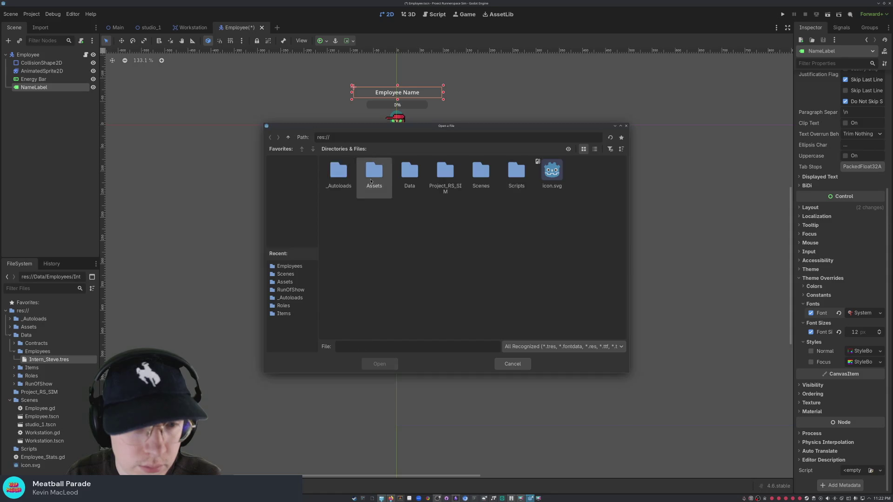
Look through the Assets folder in the Open a File dialog, then cancel without loading a font.
{"action": "double_click", "coordinate": [374, 172]}
{"action": "right_click", "coordinate": [381, 221]}
{"action": "left_click", "coordinate": [458, 282]}
{"action": "right_click", "coordinate": [526, 204]}
{"action": "left_click", "coordinate": [473, 257]}
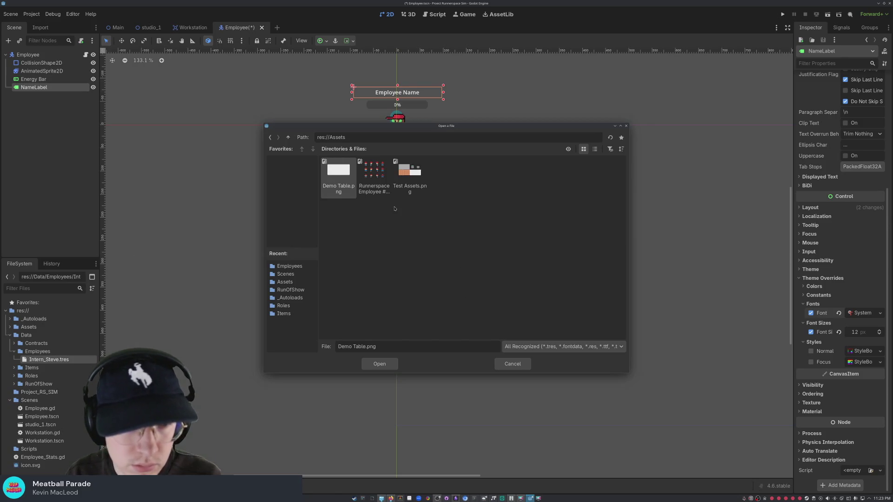
{"action": "left_click", "coordinate": [436, 236]}
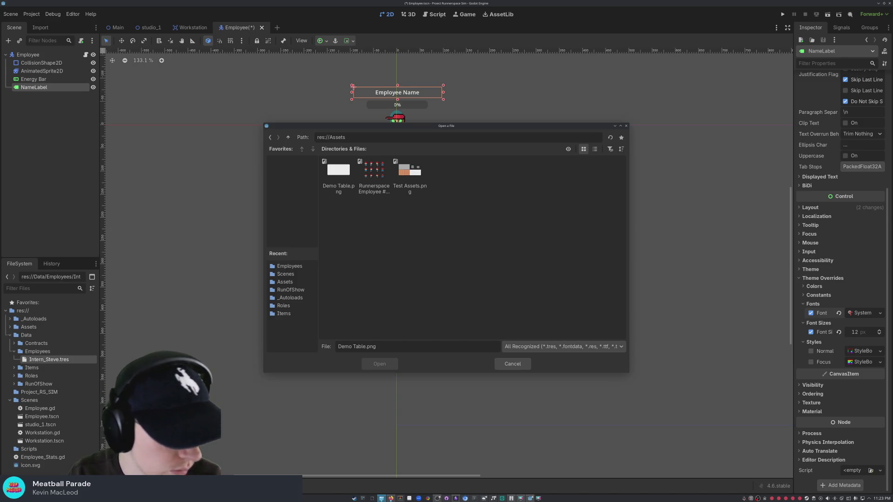
{"action": "left_click", "coordinate": [513, 363]}
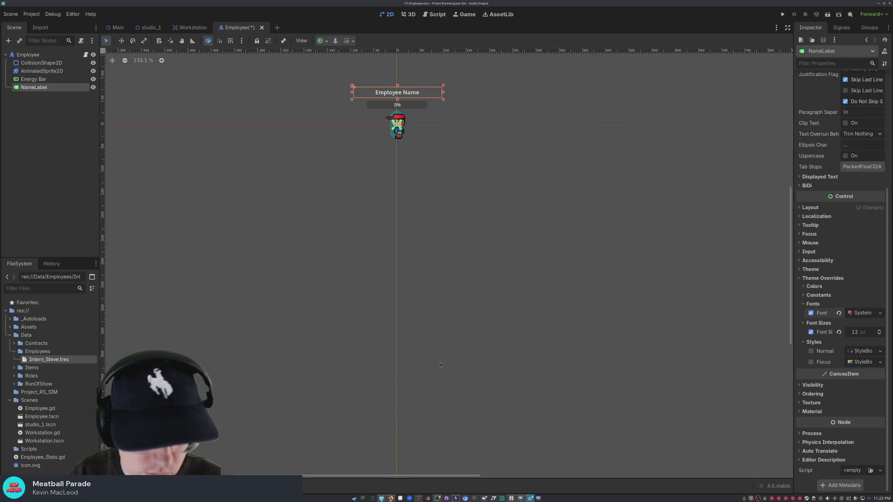
Create Fonts and Sprites folders inside Assets.
{"action": "double_click", "coordinate": [27, 327]}
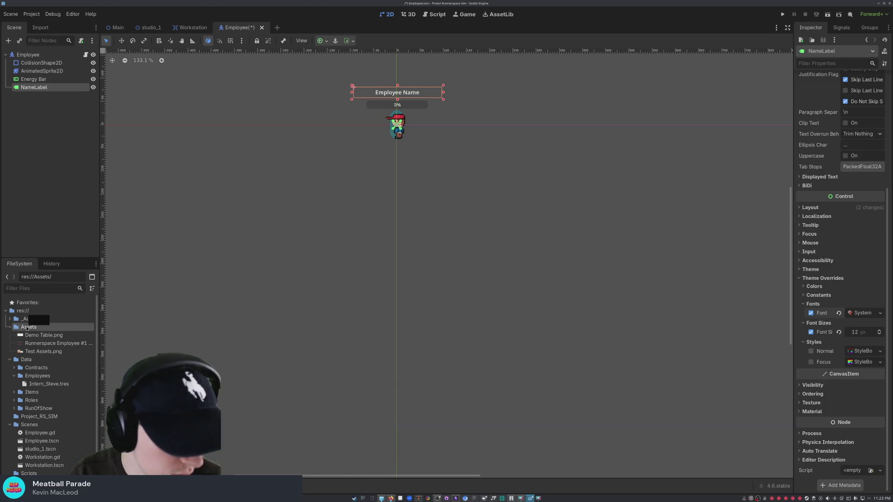
{"action": "right_click", "coordinate": [23, 335]}
{"action": "mouse_move", "coordinate": [66, 218]}
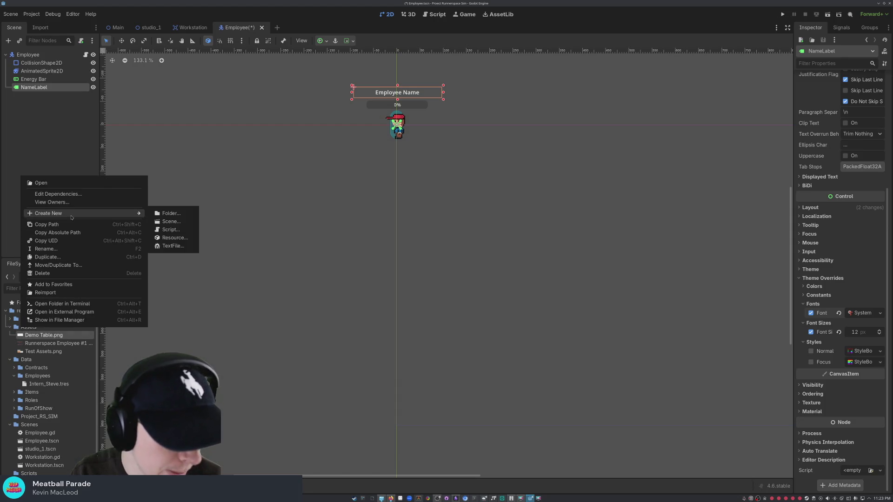
{"action": "left_click", "coordinate": [168, 215]}
{"action": "type", "text": "Fonts"}
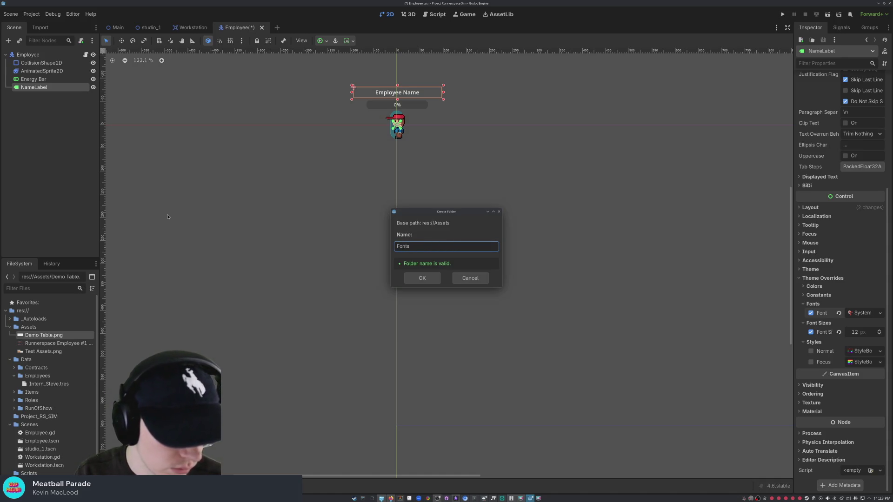
{"action": "key", "text": "Return"}
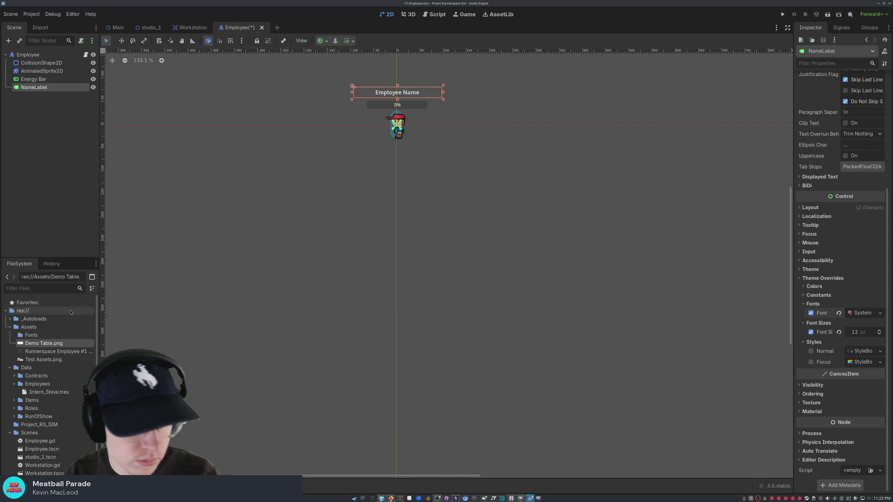
{"action": "left_click", "coordinate": [29, 328]}
{"action": "right_click", "coordinate": [29, 327]}
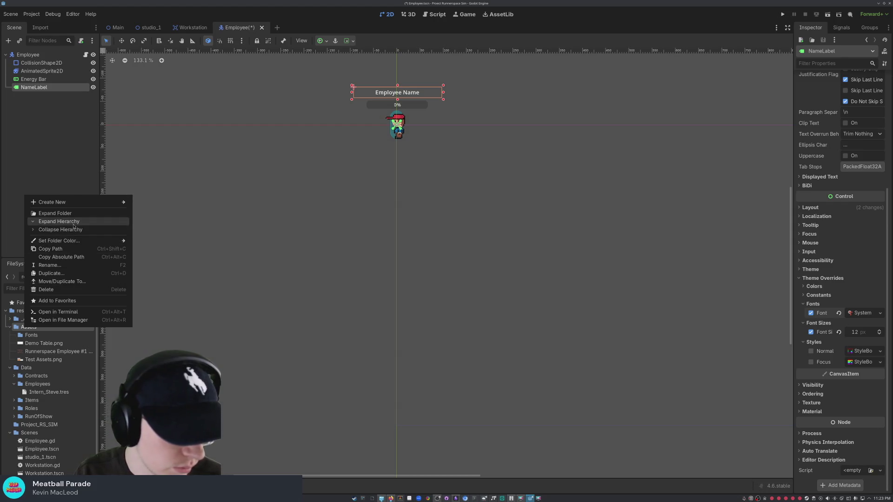
{"action": "mouse_move", "coordinate": [81, 202]}
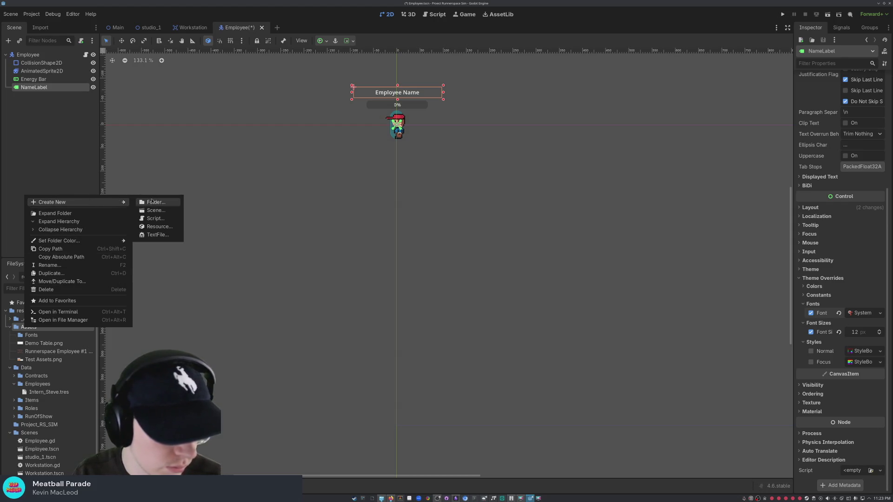
{"action": "left_click", "coordinate": [153, 200]}
{"action": "type", "text": "Sprites"}
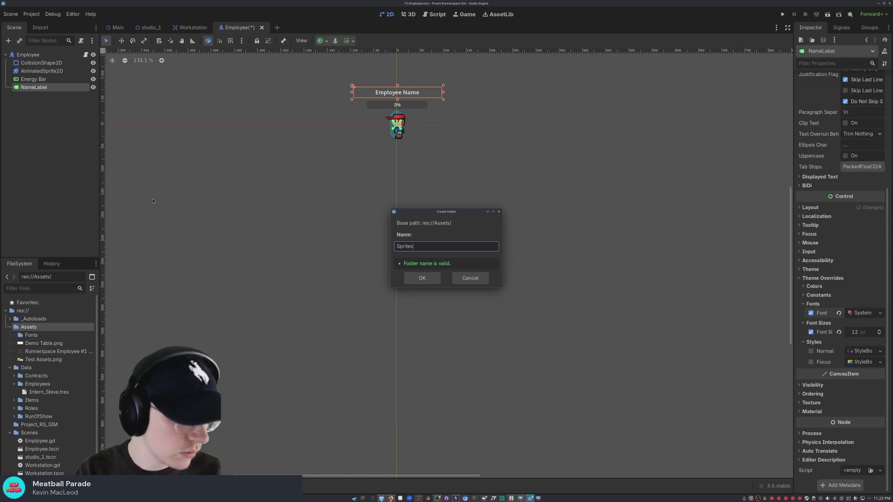
{"action": "key", "text": "Return"}
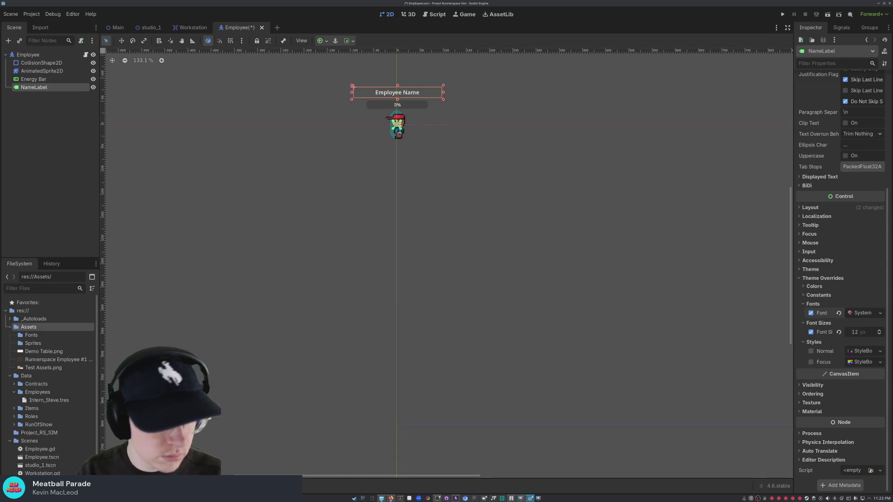
Move Demo Table.png and the other two PNG images into the Sprites folder.
{"action": "left_click", "coordinate": [51, 352]}
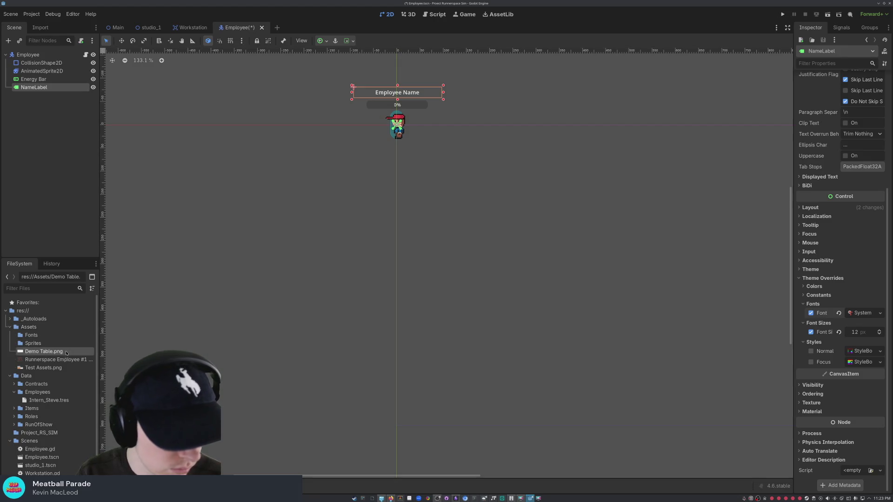
{"action": "left_click", "coordinate": [64, 368], "text": "shift"}
{"action": "left_click_drag", "start_coordinate": [64, 368], "coordinate": [36, 343]}
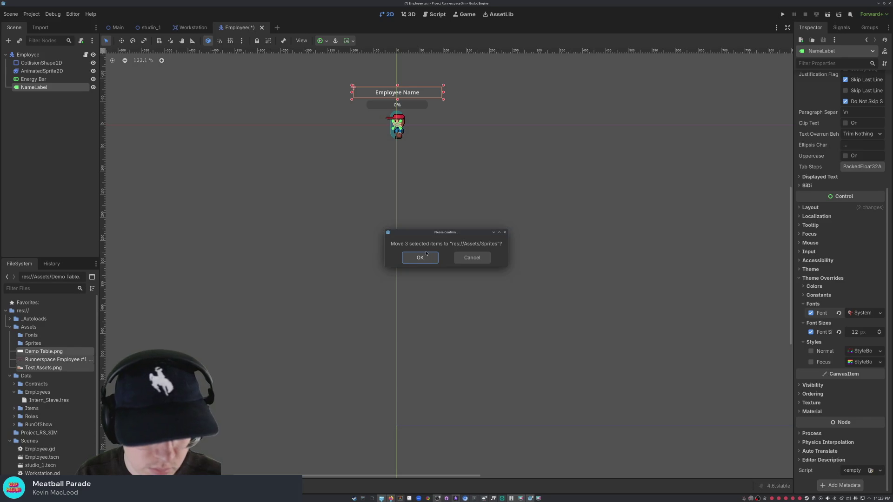
{"action": "left_click", "coordinate": [427, 252]}
{"action": "left_click", "coordinate": [35, 338]}
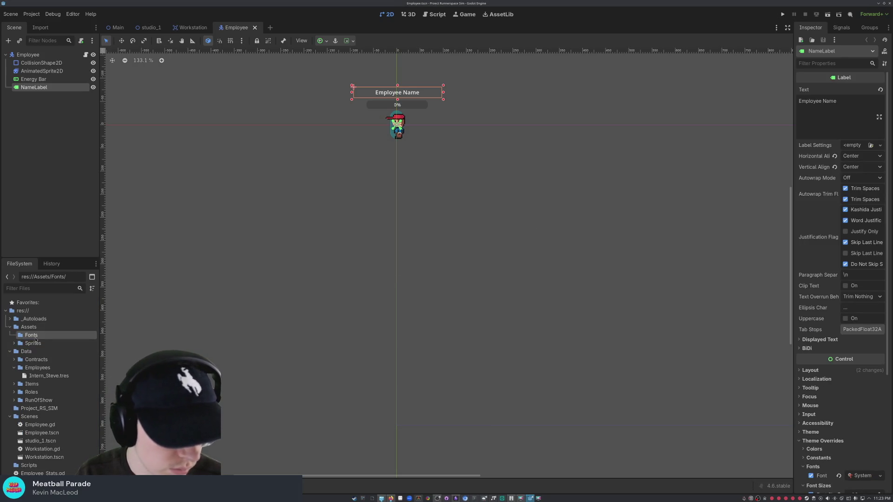
Import the Exo .otf font files into Assets/Fonts.
{"action": "mouse_move", "coordinate": [8, 229]}
{"action": "left_mouse_down"}
{"action": "mouse_move", "coordinate": [104, 332]}
{"action": "mouse_move", "coordinate": [39, 338]}
{"action": "left_mouse_up"}
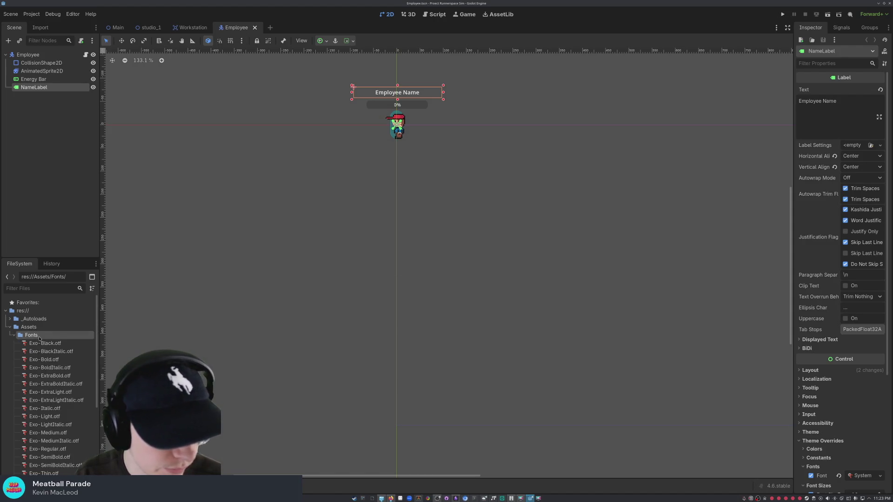
{"action": "scroll", "coordinate": [92, 356], "scroll_direction": "down", "scroll_amount": 3}
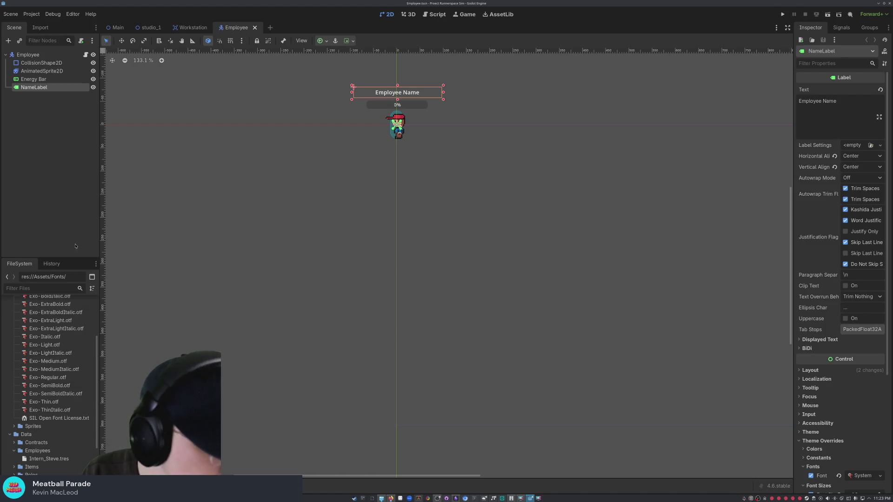
{"action": "scroll", "coordinate": [78, 350], "scroll_direction": "up", "scroll_amount": 3}
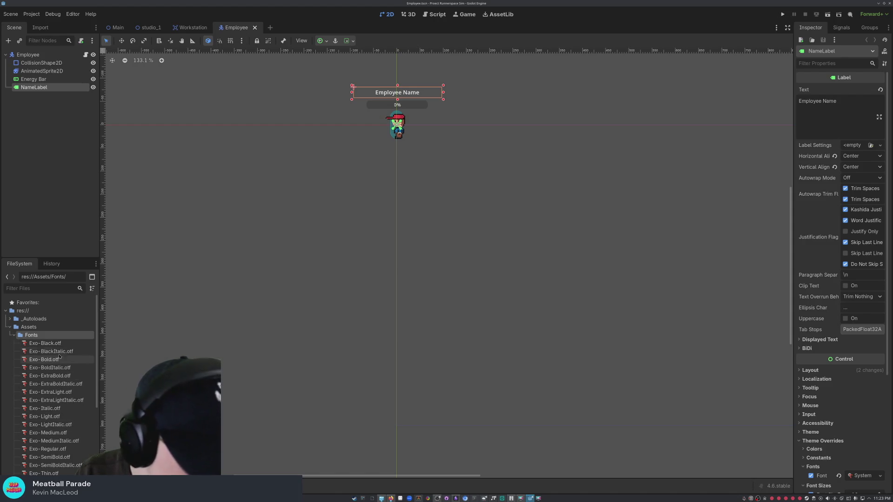
Drag Exo-Black onto NameLabel's font override.
{"action": "left_click", "coordinate": [71, 352]}
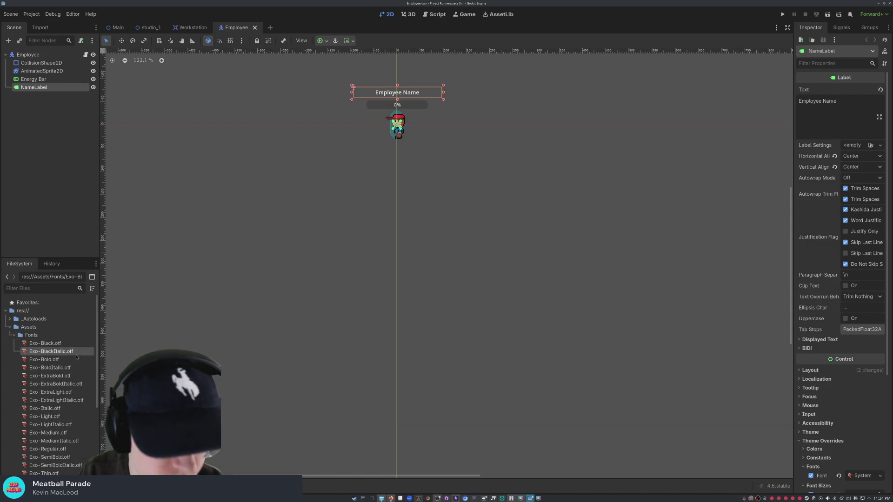
{"action": "left_click", "coordinate": [63, 345]}
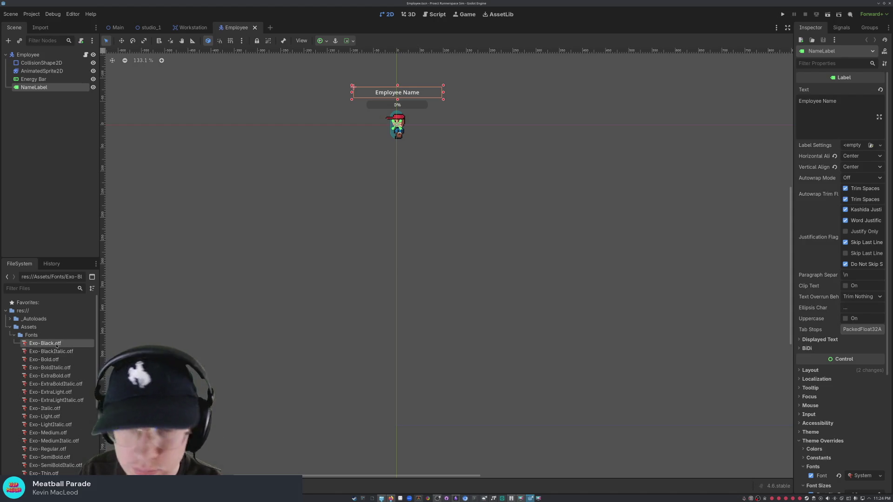
{"action": "mouse_move", "coordinate": [57, 346]}
{"action": "left_mouse_down"}
{"action": "mouse_move", "coordinate": [750, 343]}
{"action": "mouse_move", "coordinate": [772, 371]}
{"action": "mouse_move", "coordinate": [828, 343]}
{"action": "mouse_move", "coordinate": [833, 119]}
{"action": "mouse_move", "coordinate": [65, 331]}
{"action": "left_mouse_up"}
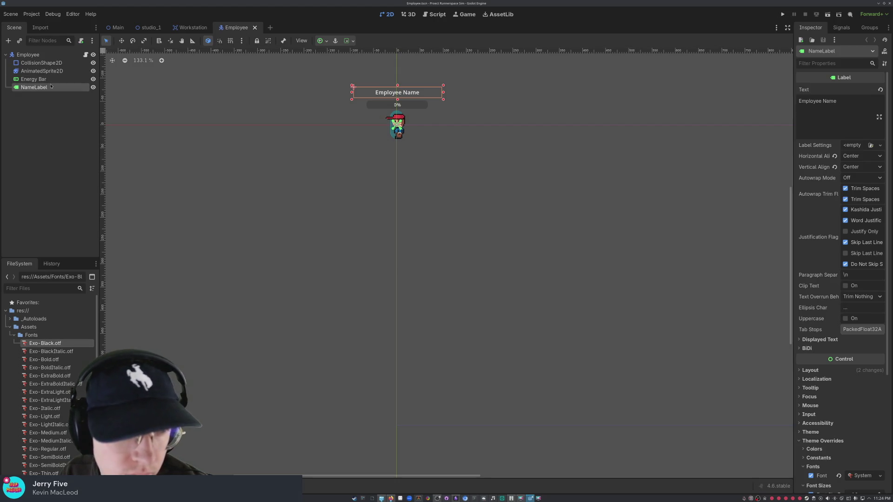
{"action": "scroll", "coordinate": [815, 293], "scroll_direction": "down", "scroll_amount": 1}
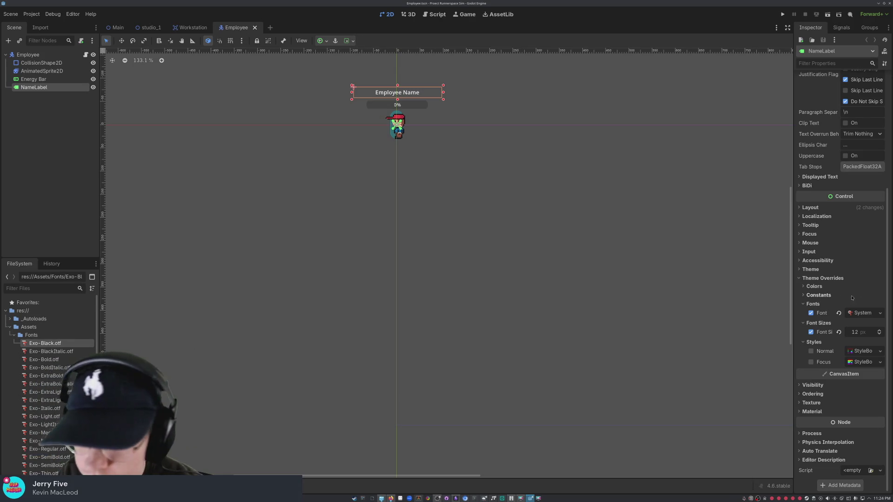
{"action": "left_click", "coordinate": [879, 313]}
Load Assets/Fonts/Exo-Black.otf as NameLabel's font override, then check the label and reselect it.
{"action": "left_click", "coordinate": [851, 269]}
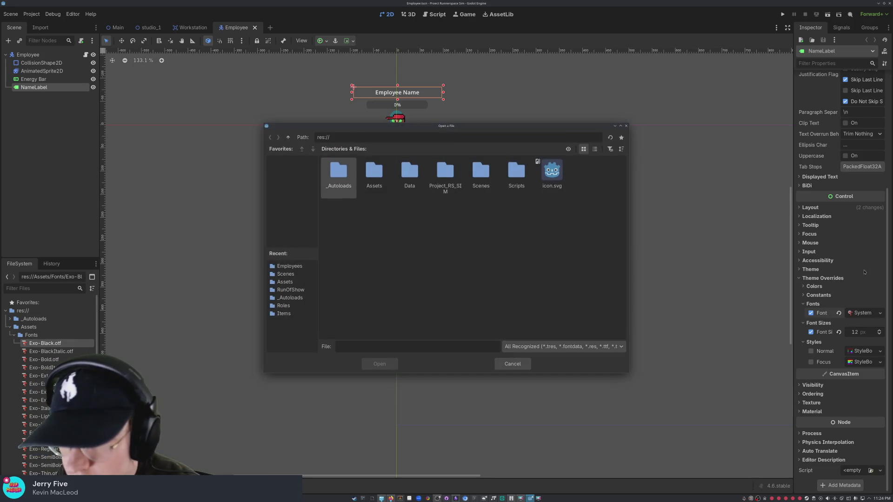
{"action": "double_click", "coordinate": [374, 172]}
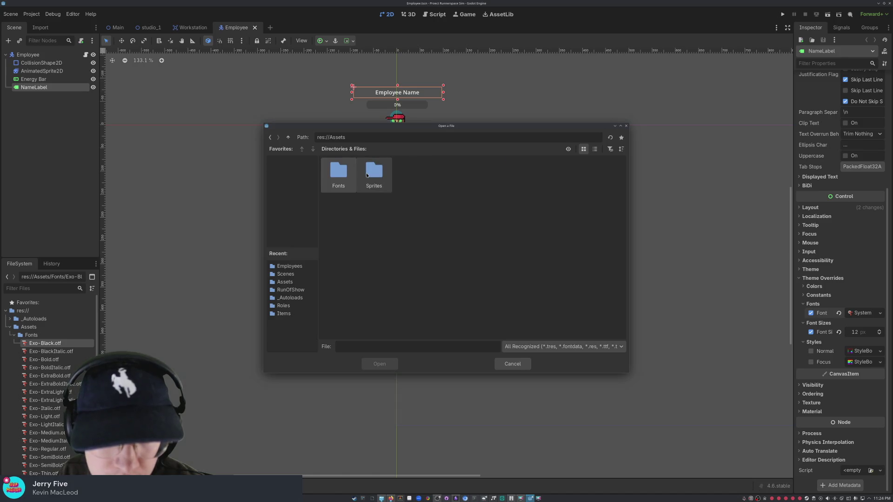
{"action": "double_click", "coordinate": [351, 178]}
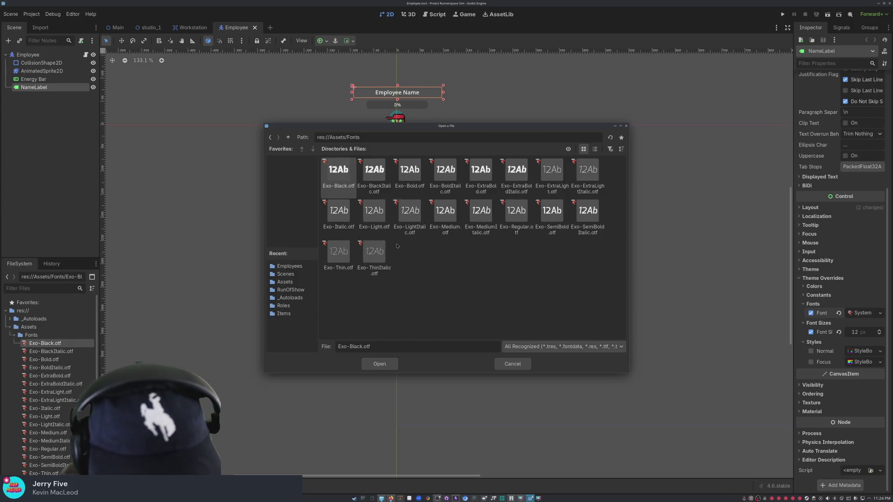
{"action": "left_click", "coordinate": [381, 365]}
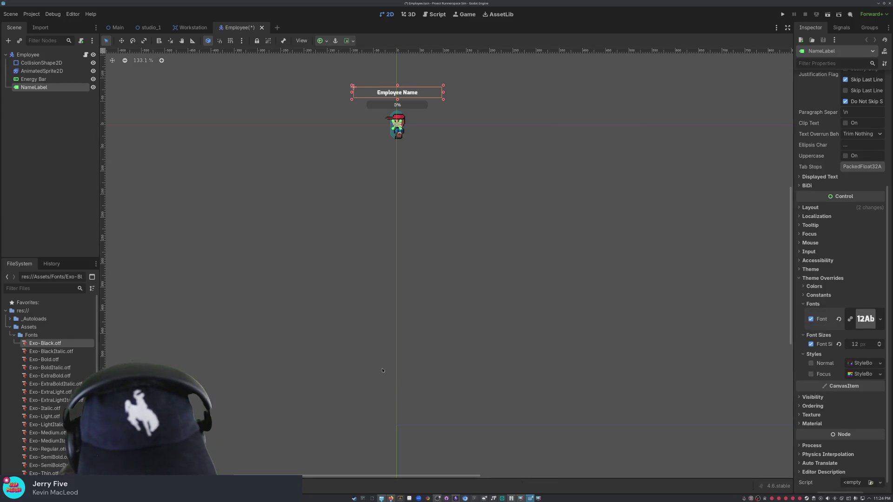
{"action": "left_click", "coordinate": [493, 152]}
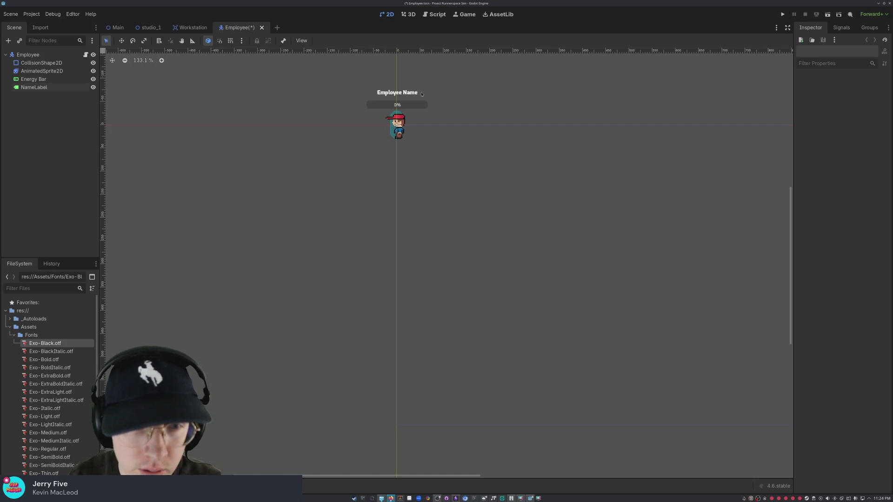
{"action": "left_click", "coordinate": [398, 95]}
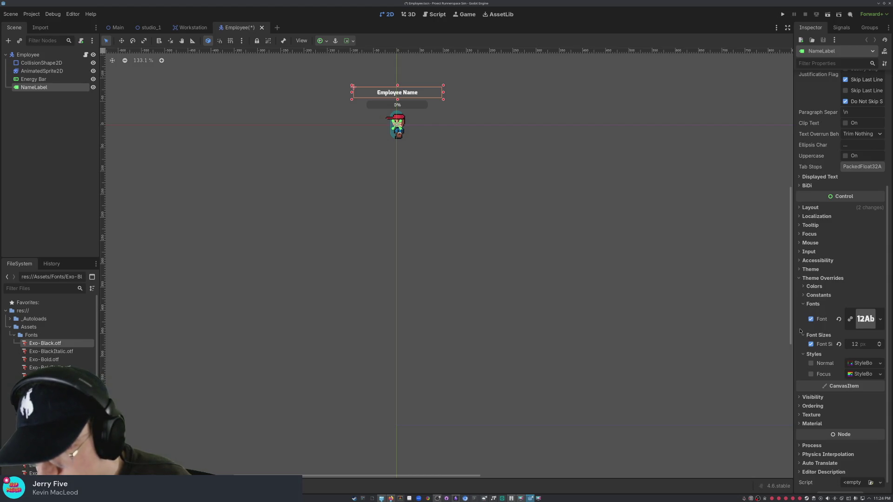
Expand and collapse NameLabel's Theme Overrides Constants, including the shadow offsets.
{"action": "left_click", "coordinate": [803, 296]}
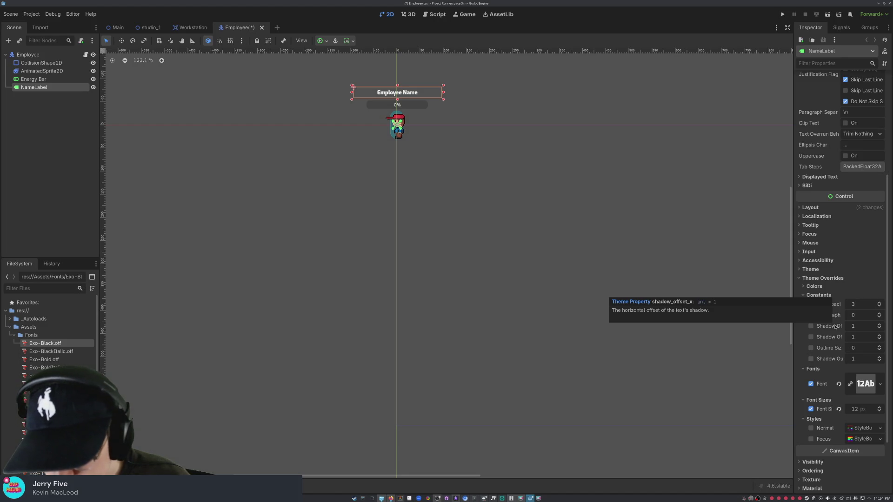
{"action": "left_click", "coordinate": [806, 296]}
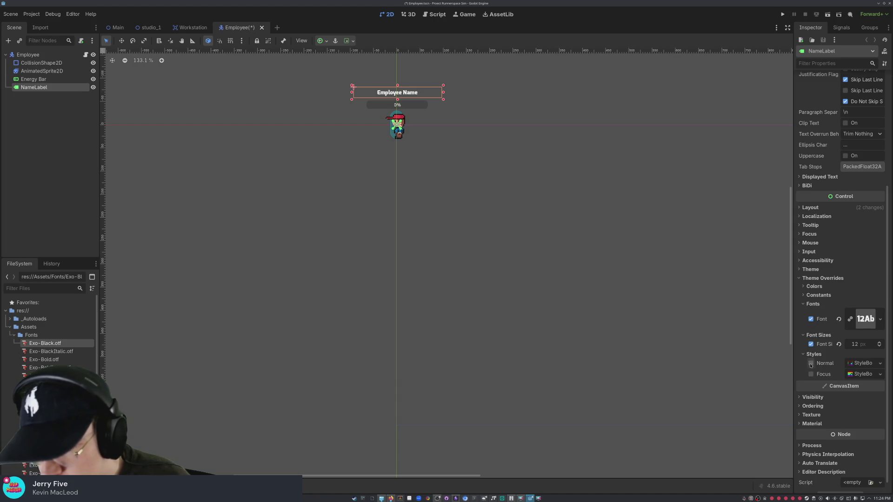
{"action": "left_click", "coordinate": [879, 365]}
{"action": "left_click", "coordinate": [878, 367]}
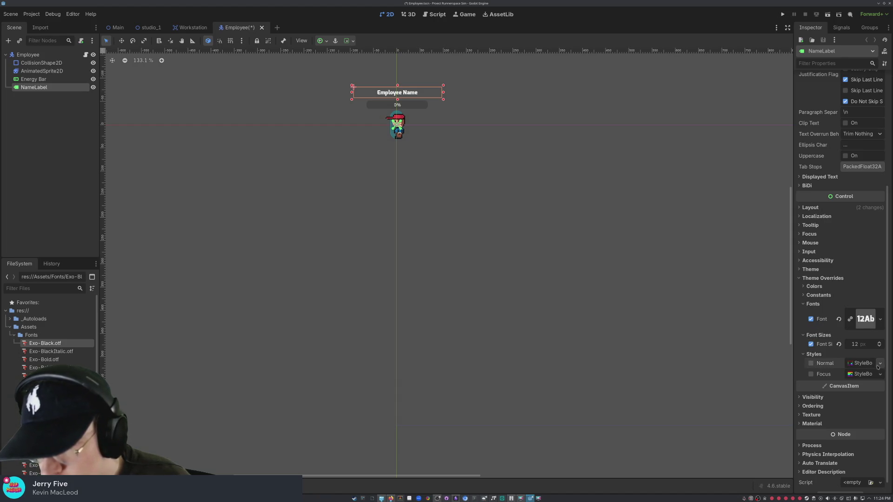
{"action": "left_click", "coordinate": [865, 366]}
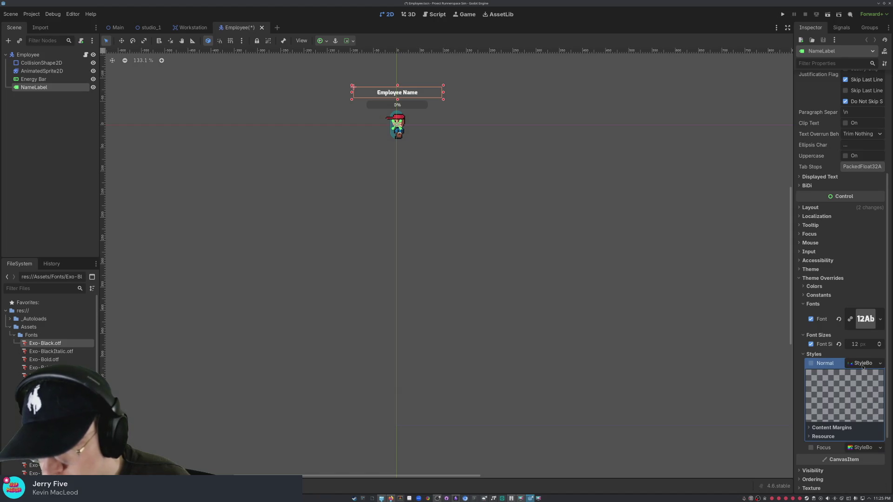
{"action": "left_click", "coordinate": [810, 436]}
{"action": "left_click", "coordinate": [809, 437]}
{"action": "left_click", "coordinate": [809, 428]}
{"action": "left_click", "coordinate": [810, 428]}
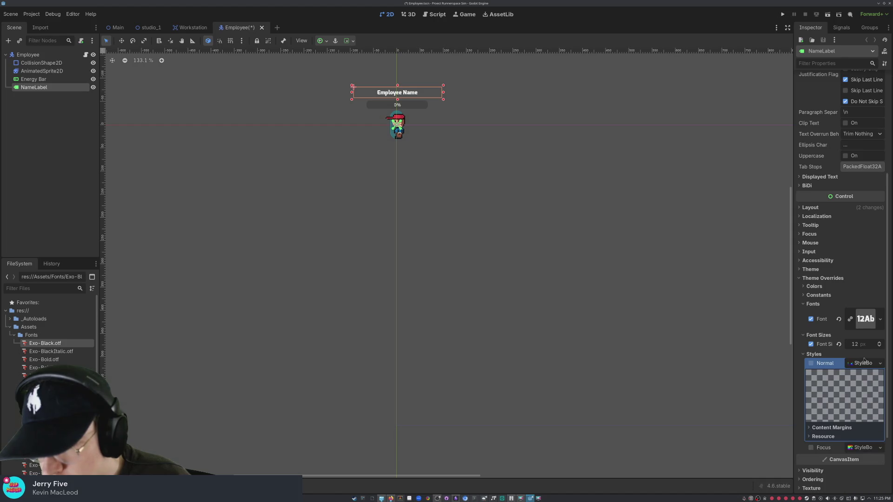
{"action": "left_click", "coordinate": [863, 366]}
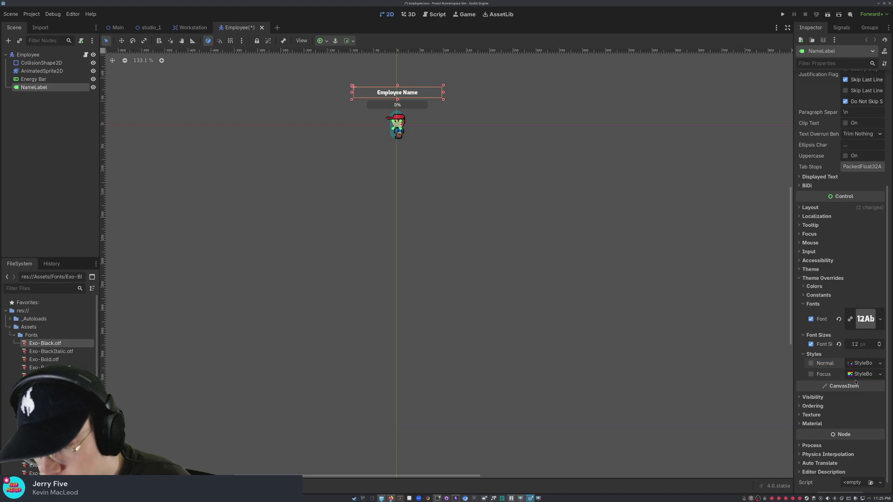
{"action": "scroll", "coordinate": [819, 398], "scroll_direction": "down", "scroll_amount": 1}
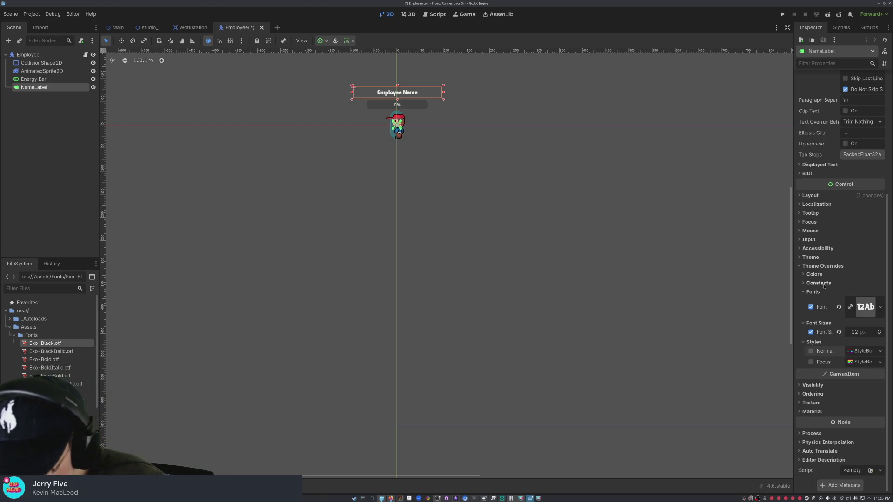
{"action": "left_click", "coordinate": [803, 258]}
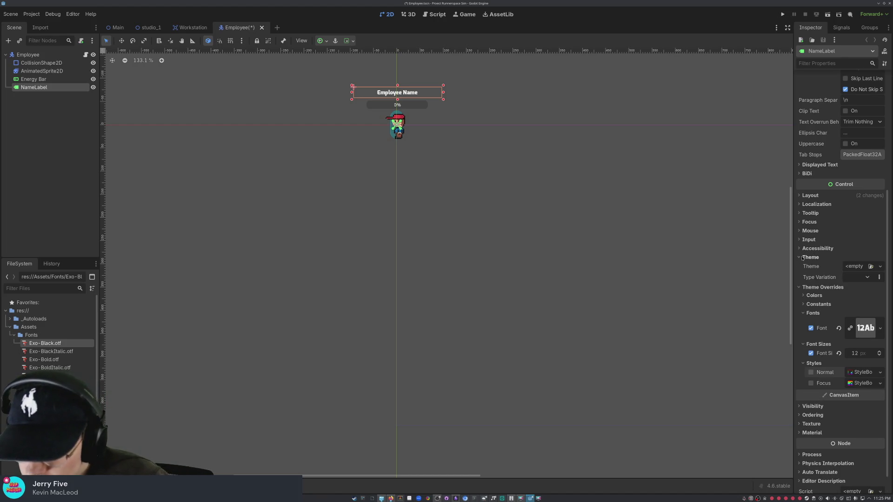
{"action": "left_click", "coordinate": [803, 258]}
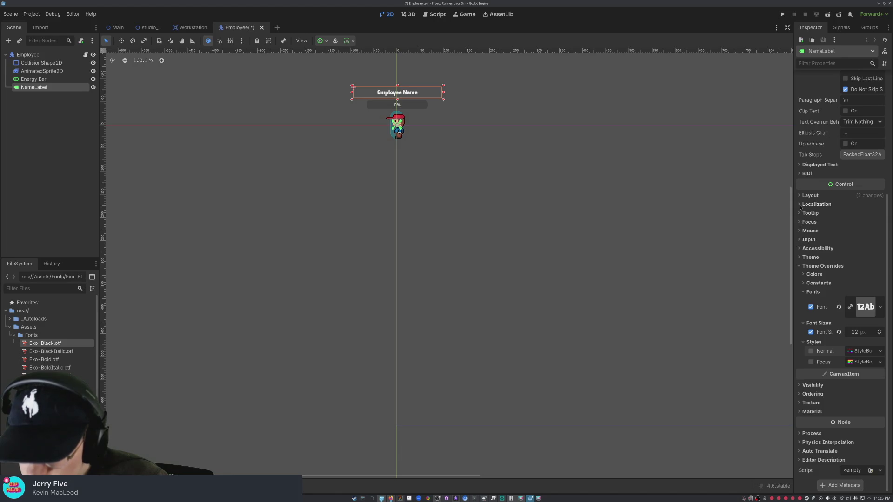
{"action": "left_click", "coordinate": [801, 223]}
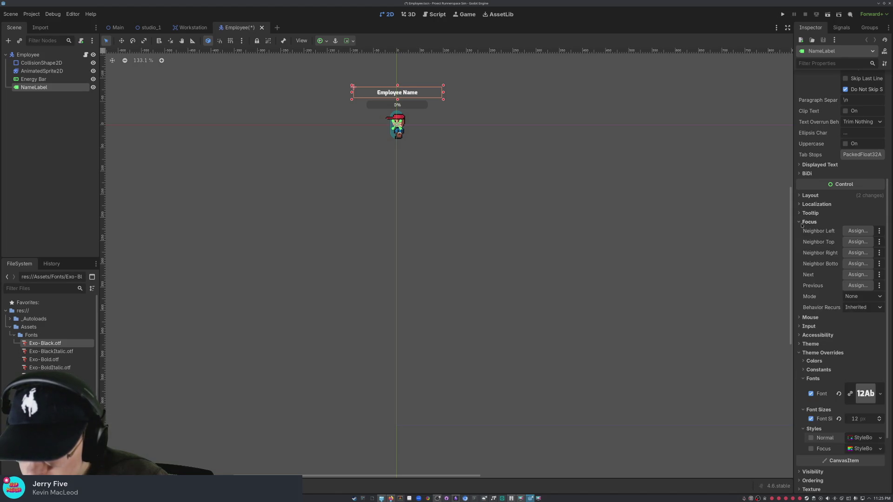
{"action": "left_click", "coordinate": [801, 223]}
{"action": "scroll", "coordinate": [807, 160], "scroll_direction": "up", "scroll_amount": 5}
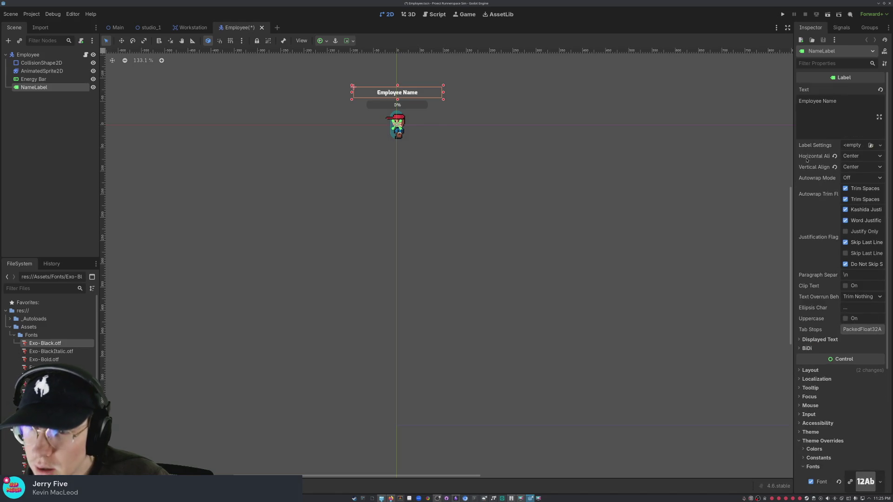
{"action": "mouse_move", "coordinate": [830, 255]}
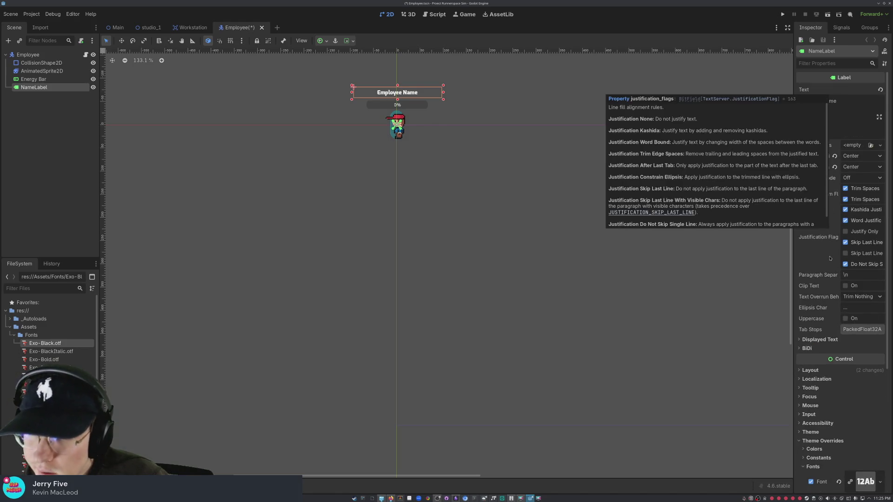
{"action": "scroll", "coordinate": [831, 298], "scroll_direction": "down", "scroll_amount": 5}
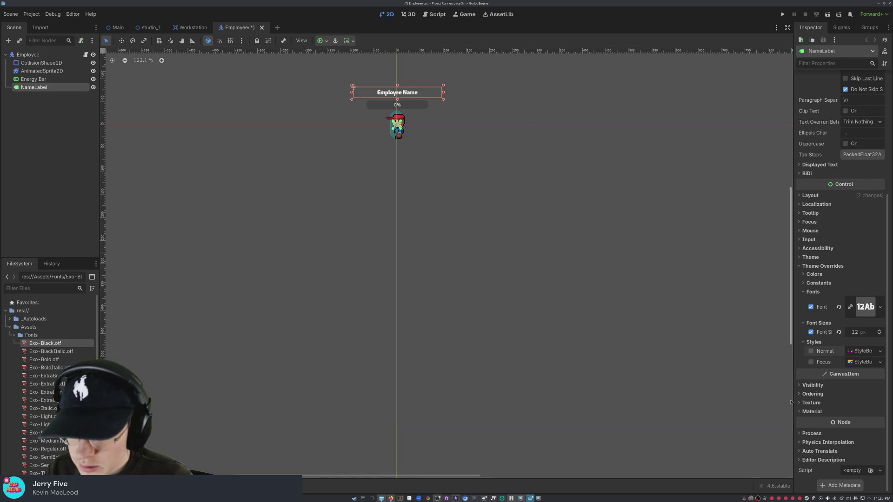
{"action": "left_click", "coordinate": [799, 387]}
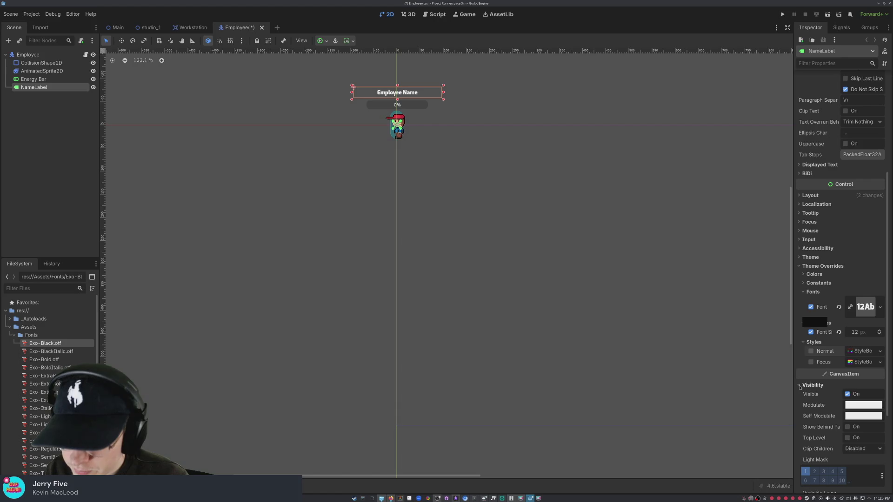
{"action": "scroll", "coordinate": [822, 404], "scroll_direction": "up", "scroll_amount": 5}
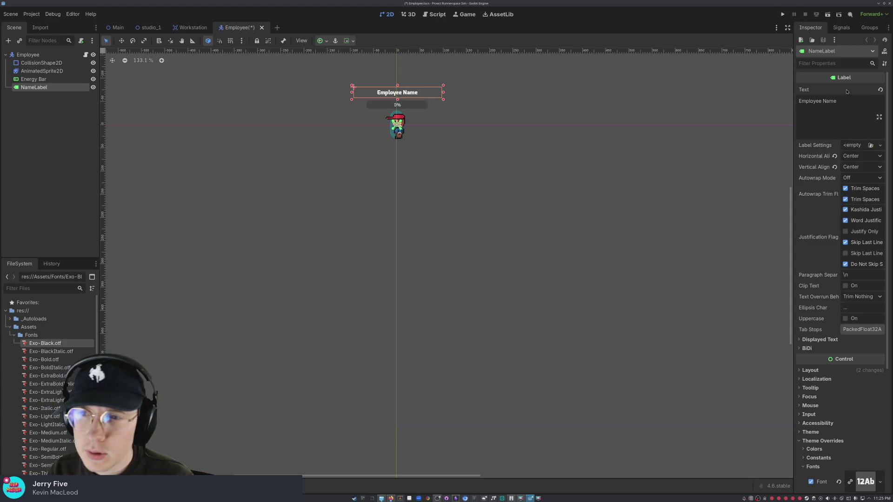
{"action": "left_click_drag", "start_coordinate": [838, 101], "coordinate": [743, 93]}
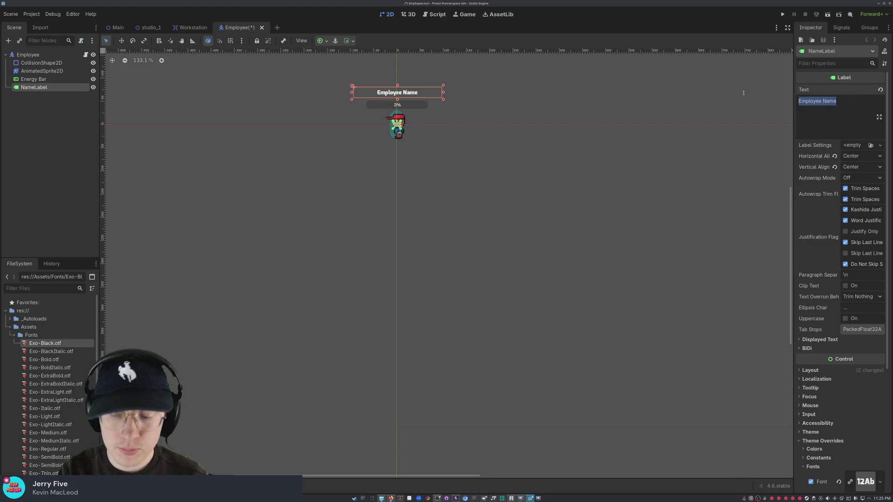
Undo an accidental text edit to restore 'Employee Name', then show the Label Settings choices.
{"action": "type", "text": "u"}
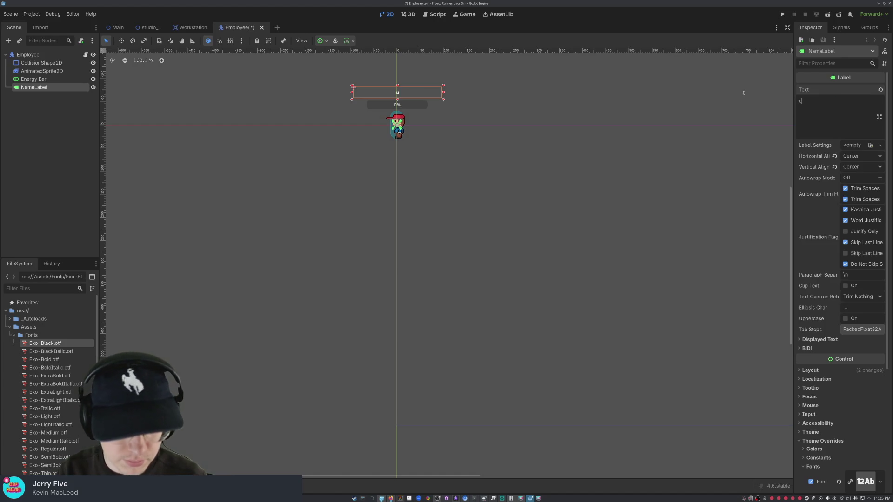
{"action": "key", "text": "ctrl+z"}
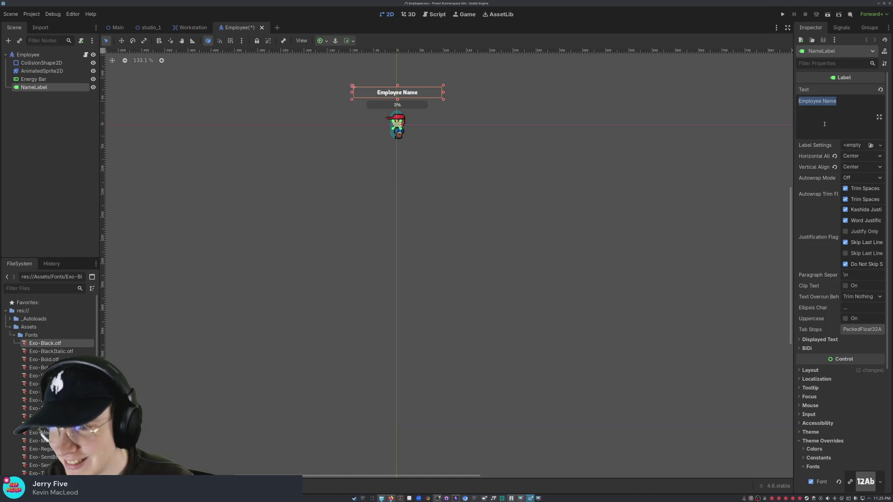
{"action": "left_click", "coordinate": [819, 107]}
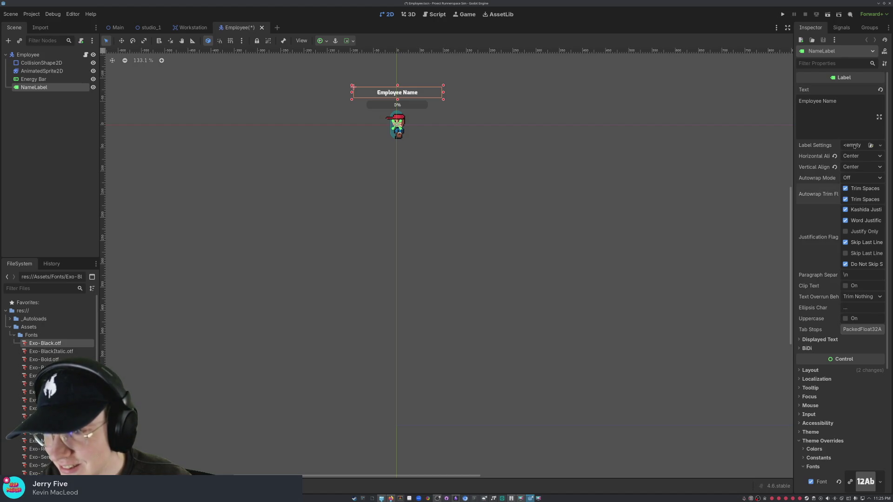
{"action": "left_click", "coordinate": [880, 146]}
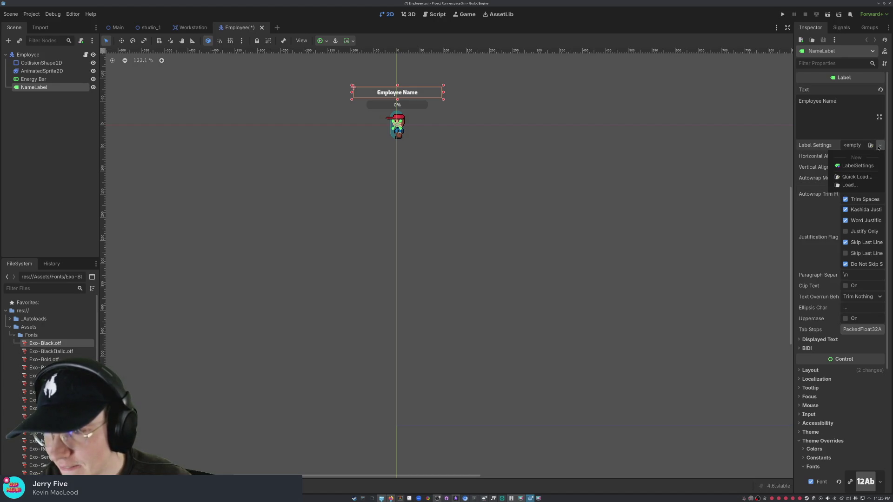
Create a new LabelSettings resource for NameLabel and inspect its font properties.
{"action": "left_click", "coordinate": [855, 165]}
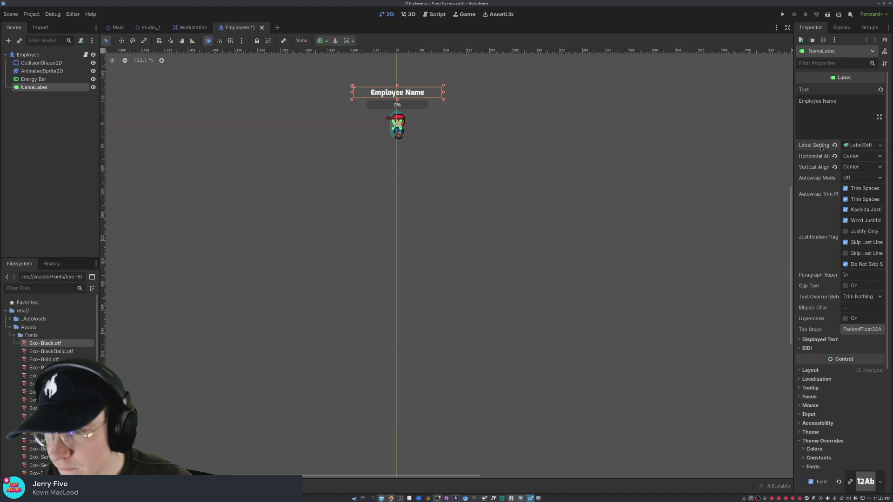
{"action": "left_click", "coordinate": [855, 146]}
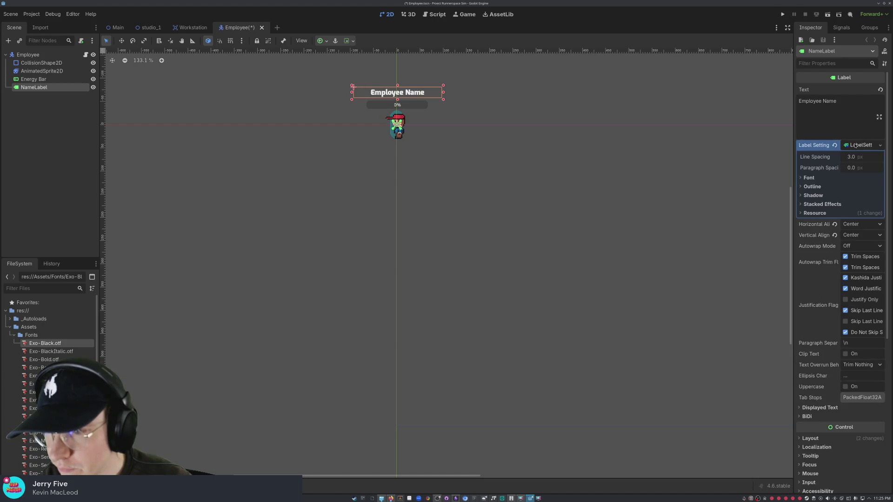
{"action": "left_click", "coordinate": [809, 178]}
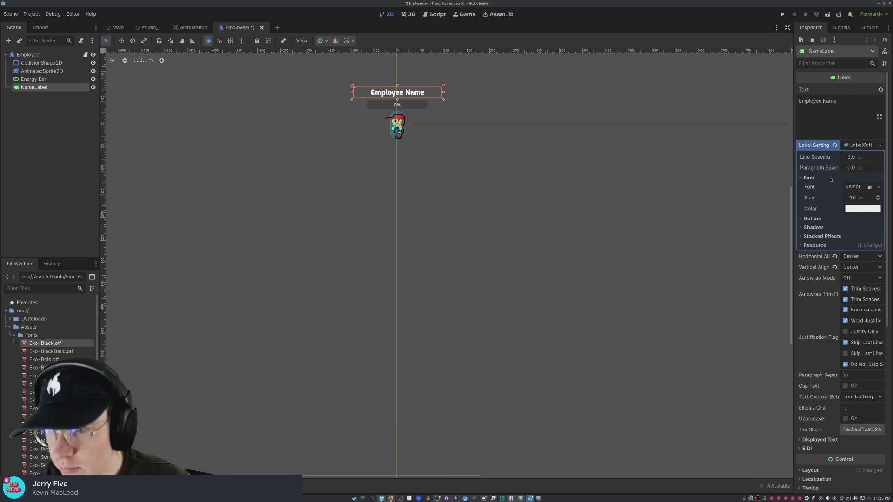
{"action": "left_click", "coordinate": [859, 187]}
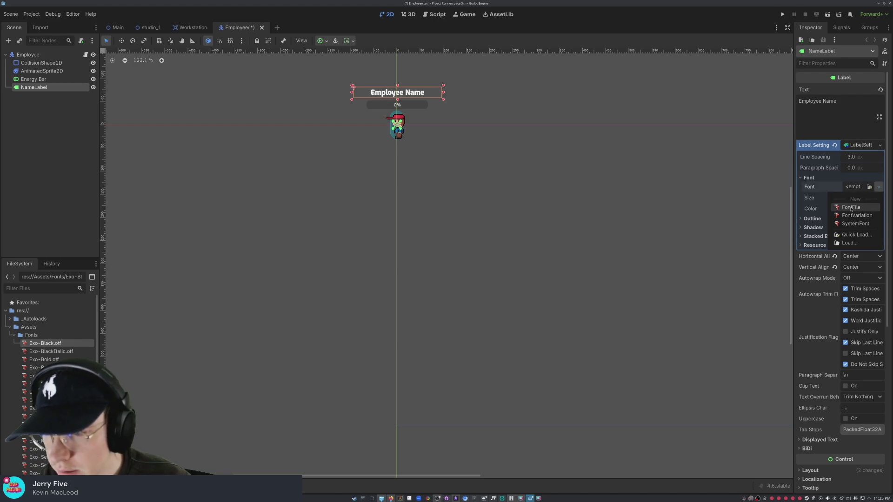
{"action": "left_click", "coordinate": [824, 210]}
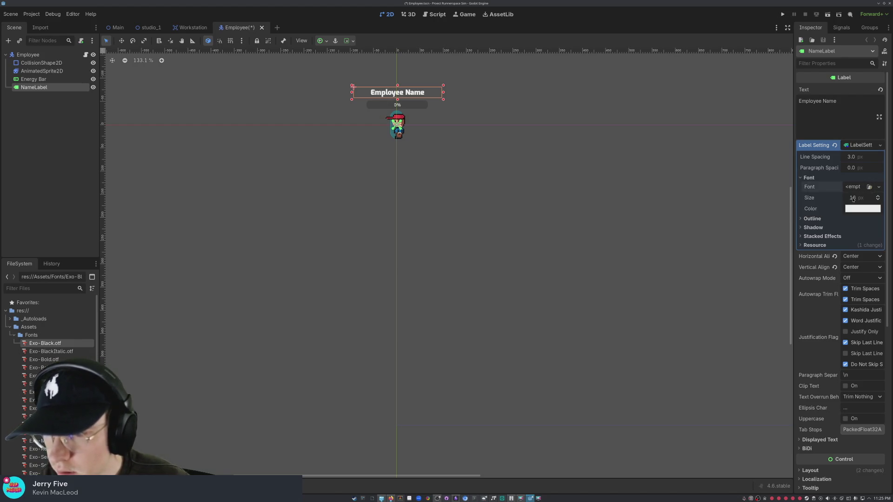
Set the shadow size back to 1 px and the shadow colour to translucent black 0000009c.
{"action": "left_click", "coordinate": [812, 227]}
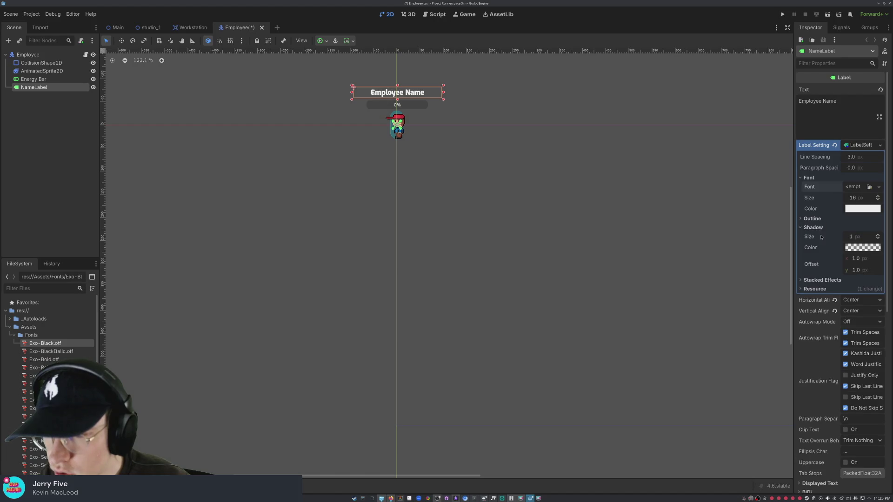
{"action": "left_click", "coordinate": [878, 235]}
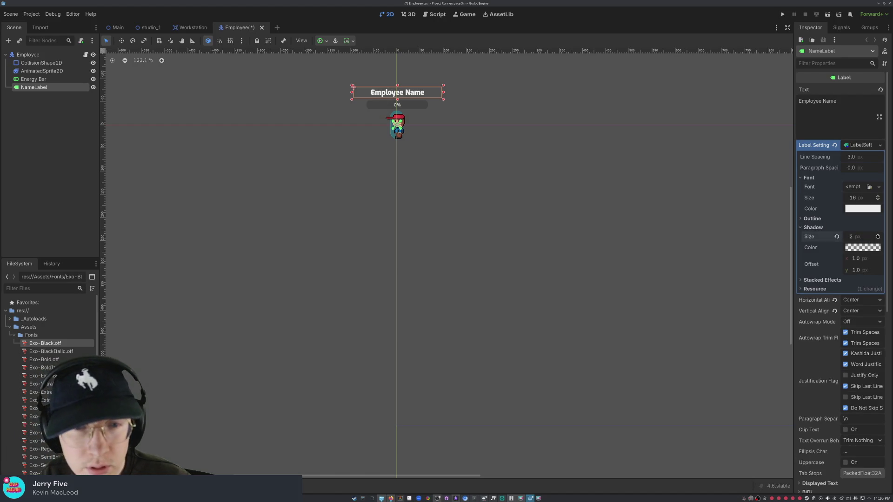
{"action": "left_click", "coordinate": [877, 235]}
{"action": "left_click", "coordinate": [878, 236]}
{"action": "left_click", "coordinate": [878, 235]}
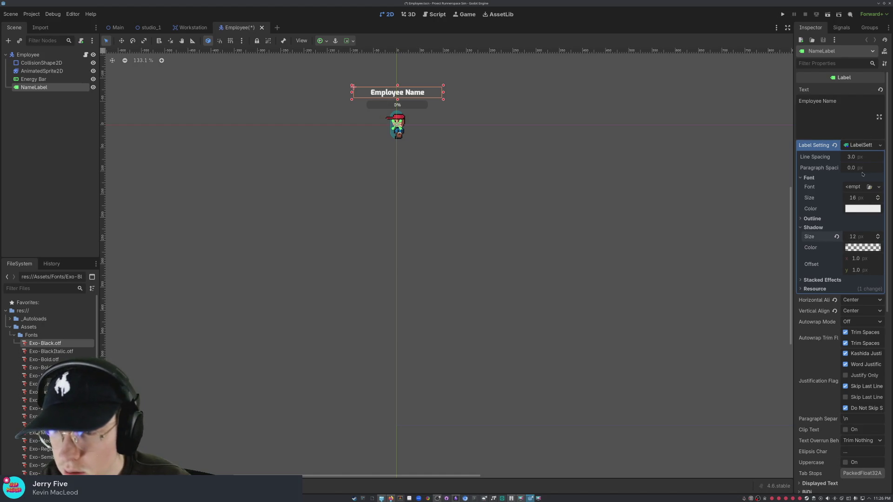
{"action": "left_click_drag", "start_coordinate": [858, 238], "coordinate": [872, 238]}
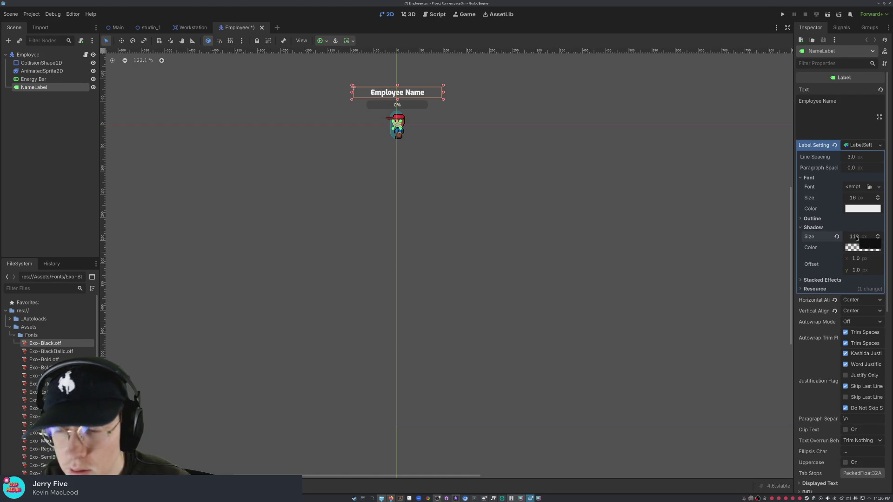
{"action": "left_click_drag", "start_coordinate": [858, 237], "coordinate": [821, 238]}
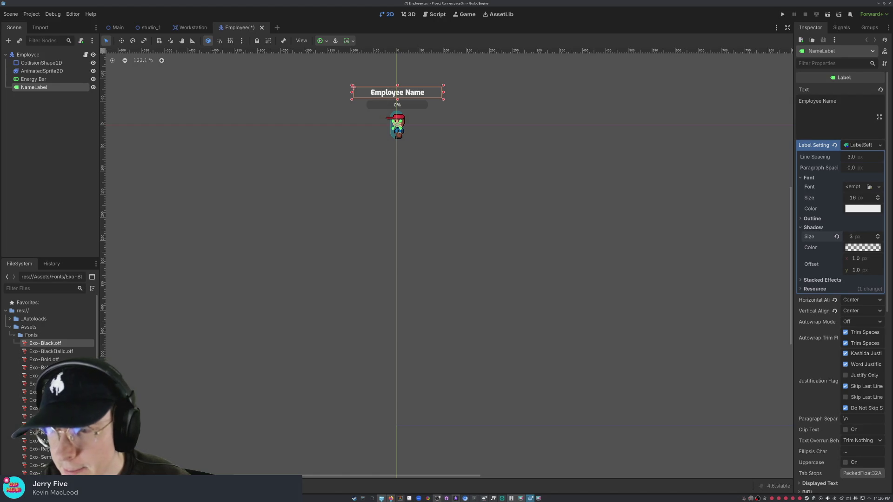
{"action": "left_click_drag", "start_coordinate": [821, 238], "coordinate": [814, 238]}
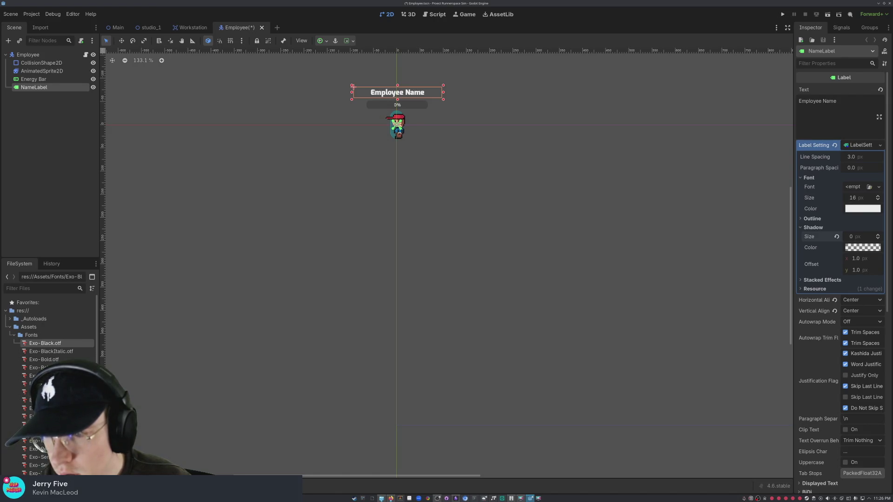
{"action": "left_click", "coordinate": [868, 249]}
{"action": "mouse_move", "coordinate": [809, 278]}
{"action": "left_mouse_down"}
{"action": "mouse_move", "coordinate": [846, 281]}
{"action": "mouse_move", "coordinate": [833, 283]}
{"action": "left_mouse_up"}
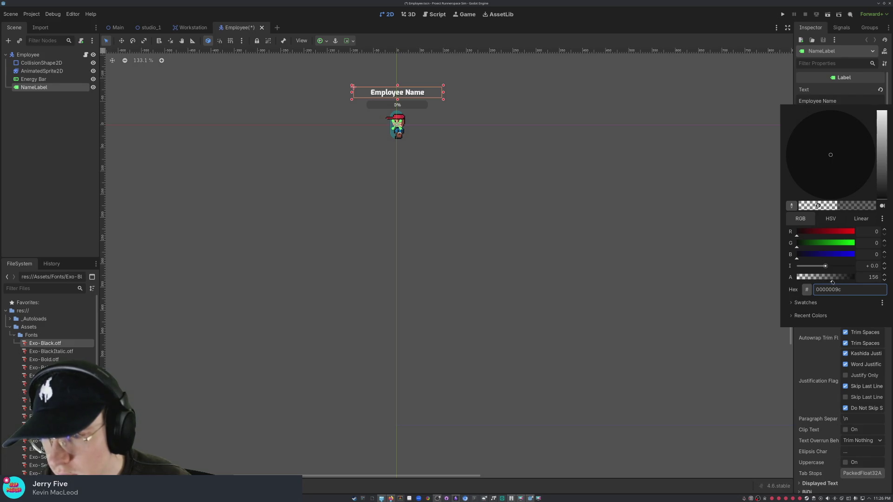
{"action": "left_click", "coordinate": [833, 91]}
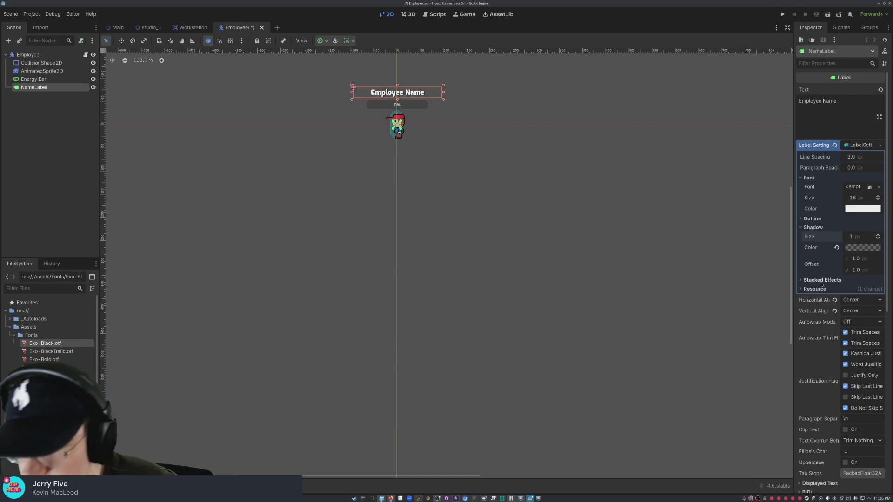
Review the Outline, Stacked Effects and Resource sections of the LabelSettings.
{"action": "left_click", "coordinate": [801, 219]}
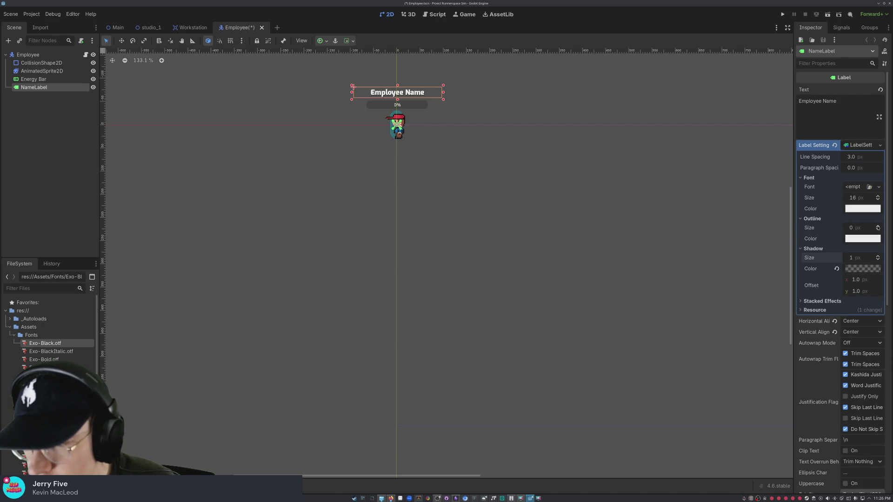
{"action": "left_click", "coordinate": [878, 226]}
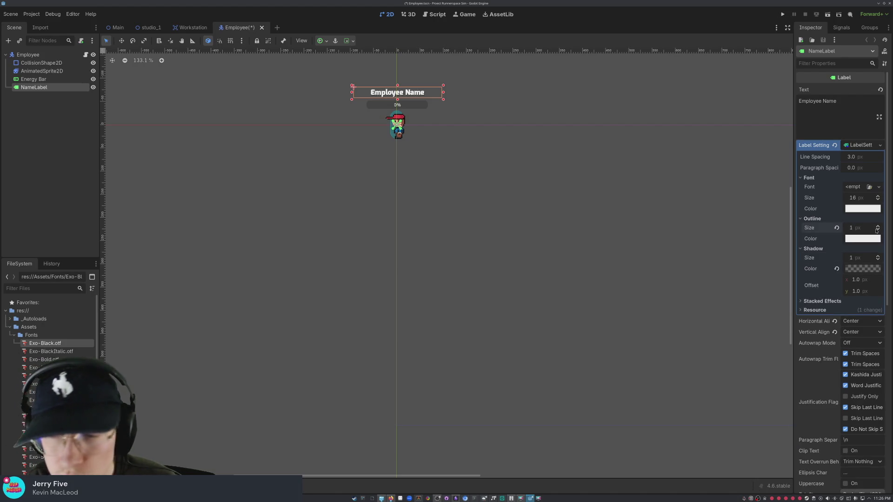
{"action": "left_click", "coordinate": [803, 220]}
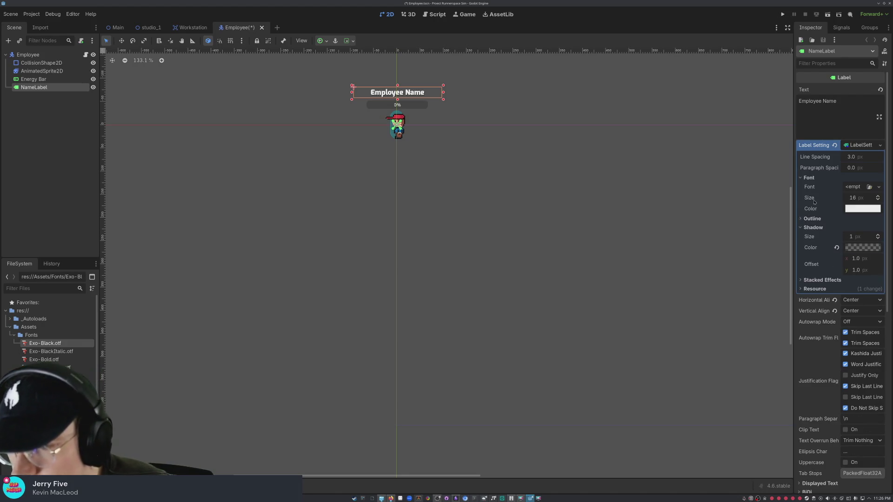
{"action": "left_click", "coordinate": [804, 281]}
{"action": "left_click", "coordinate": [805, 289]}
{"action": "left_click", "coordinate": [805, 289]}
{"action": "left_click", "coordinate": [802, 306]}
{"action": "left_click", "coordinate": [802, 306]}
{"action": "left_click", "coordinate": [801, 307]}
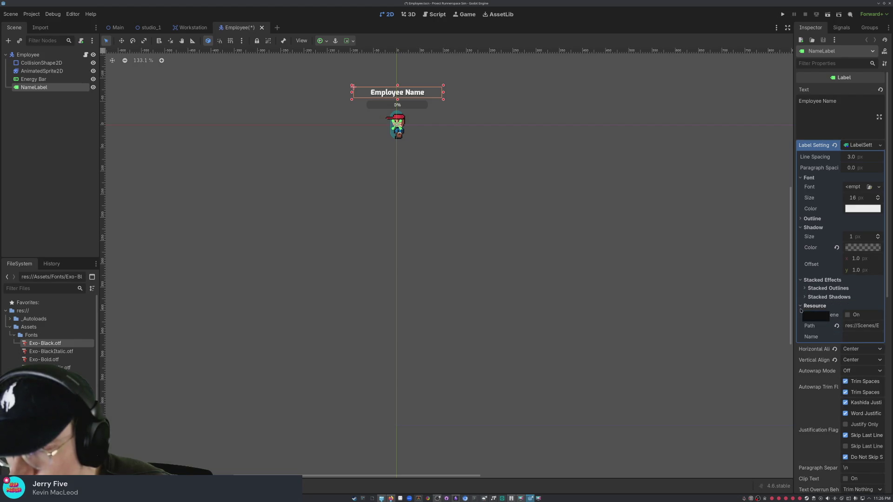
{"action": "left_click", "coordinate": [801, 307]}
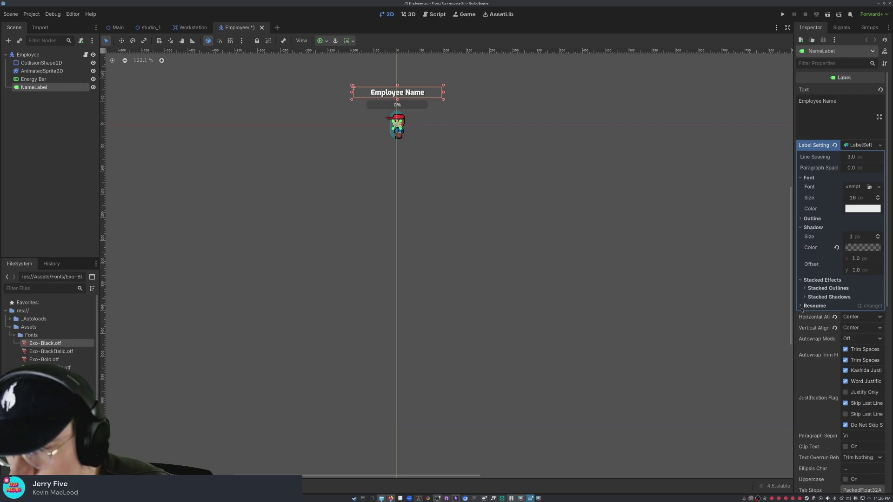
Collapse the Stacked Effects, Shadow and Font groups and deselect NameLabel to view the result.
{"action": "left_click", "coordinate": [801, 280]}
{"action": "left_click", "coordinate": [800, 228]}
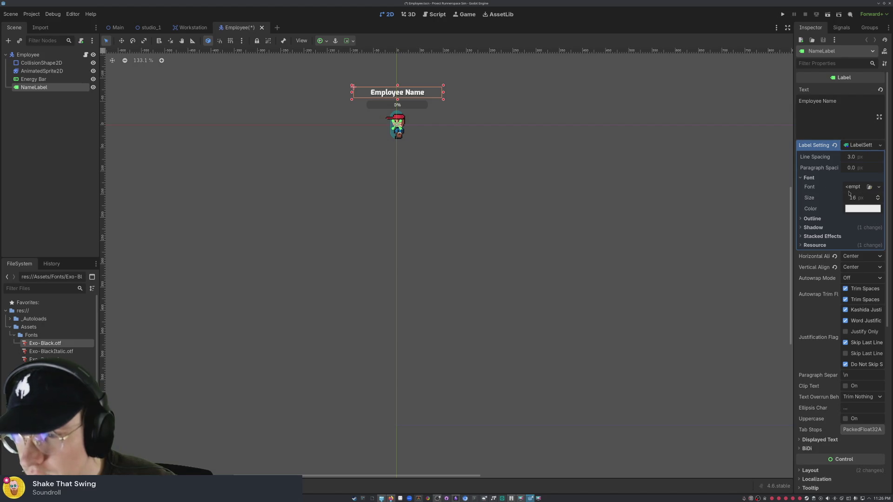
{"action": "left_click", "coordinate": [807, 178]}
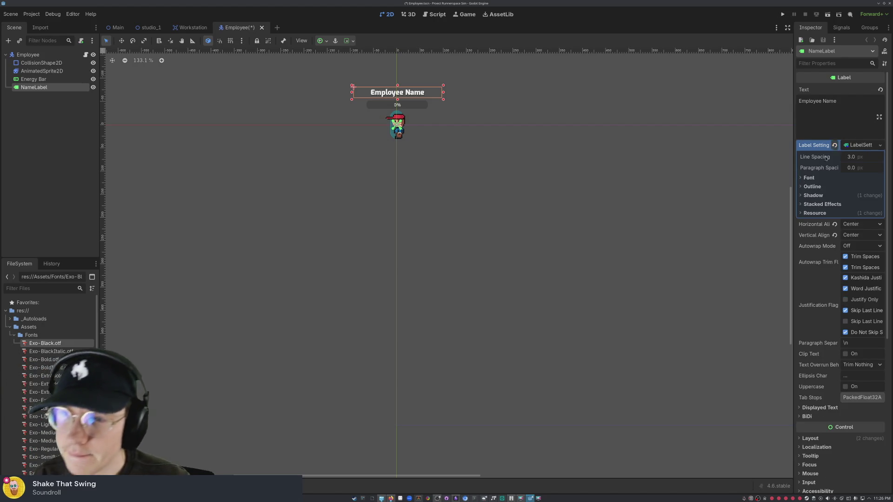
{"action": "left_click", "coordinate": [380, 67]}
Zoom in and out on the canvas to inspect the shadowed Exo-Black 'Employee Name' label.
{"action": "scroll", "coordinate": [380, 67], "scroll_direction": "up", "scroll_amount": 10}
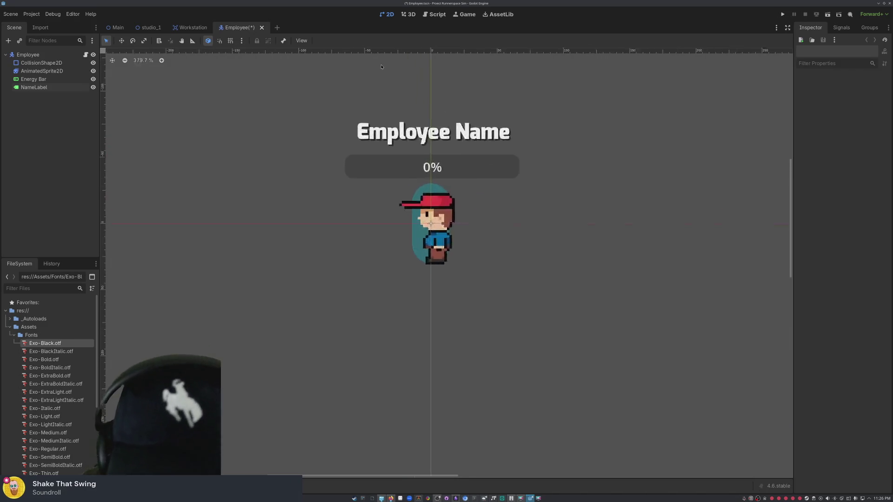
{"action": "scroll", "coordinate": [380, 67], "scroll_direction": "up", "scroll_amount": 4}
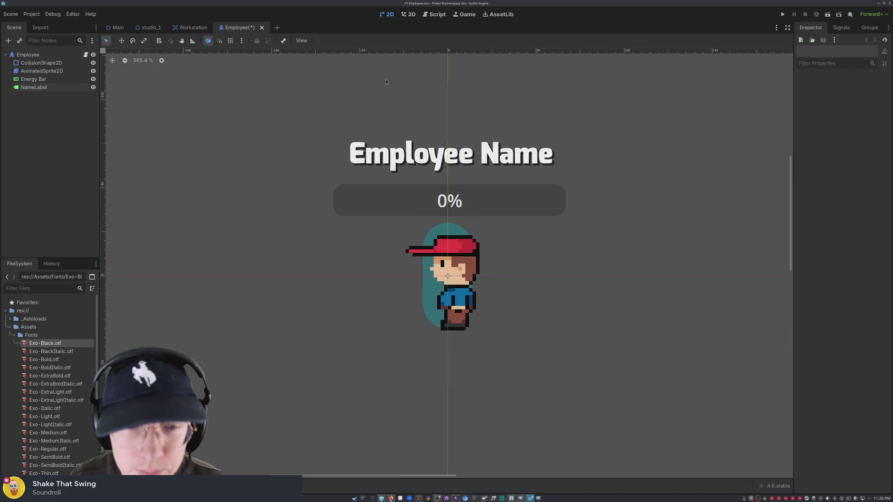
{"action": "scroll", "coordinate": [386, 78], "scroll_direction": "down", "scroll_amount": 10}
{"action": "scroll", "coordinate": [449, 133], "scroll_direction": "up", "scroll_amount": 4}
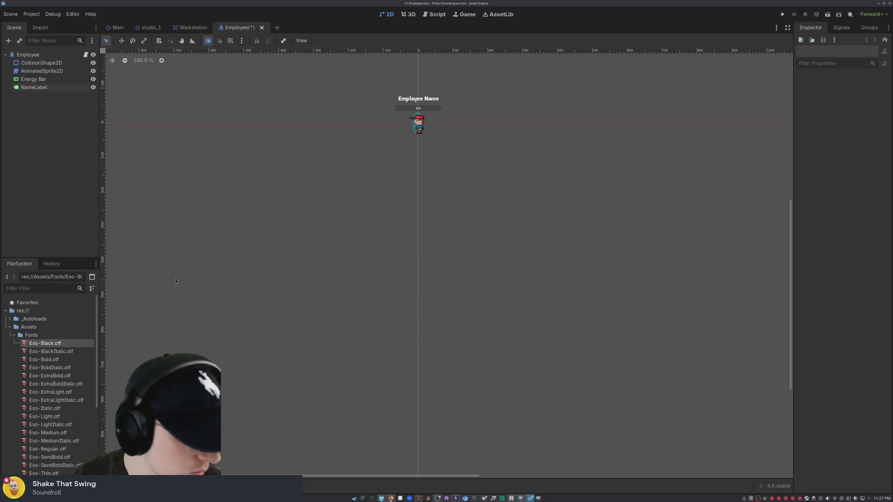
{"action": "scroll", "coordinate": [393, 276], "scroll_direction": "up", "scroll_amount": 11}
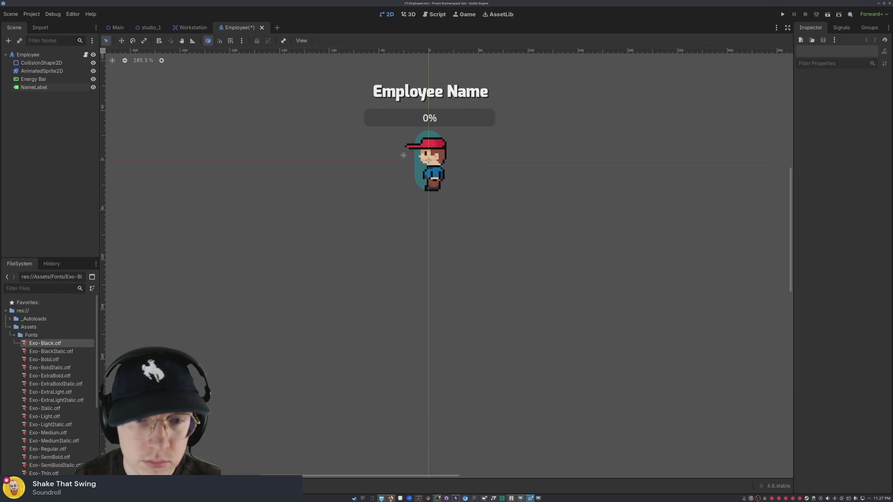
{"action": "scroll", "coordinate": [394, 276], "scroll_direction": "down", "scroll_amount": 3}
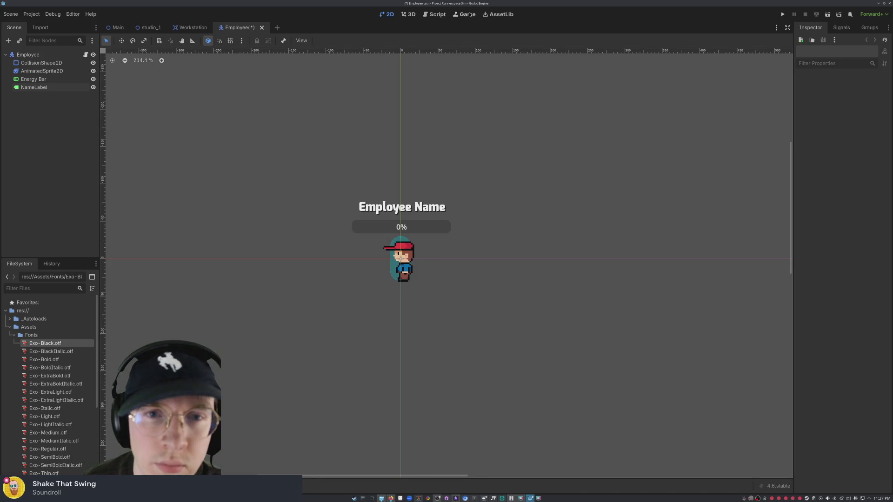
Open Employee.gd in the Script workspace and go to the _ready function on line 26.
{"action": "left_click", "coordinate": [438, 15]}
{"action": "left_click", "coordinate": [195, 79]}
{"action": "left_click", "coordinate": [213, 73]}
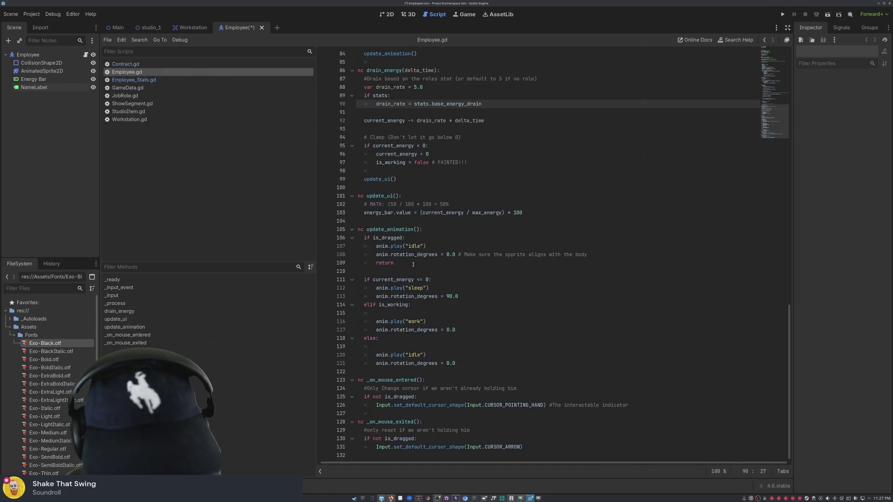
{"action": "left_click", "coordinate": [421, 304]}
{"action": "scroll", "coordinate": [433, 225], "scroll_direction": "up", "scroll_amount": 8}
{"action": "scroll", "coordinate": [433, 226], "scroll_direction": "up", "scroll_amount": 10}
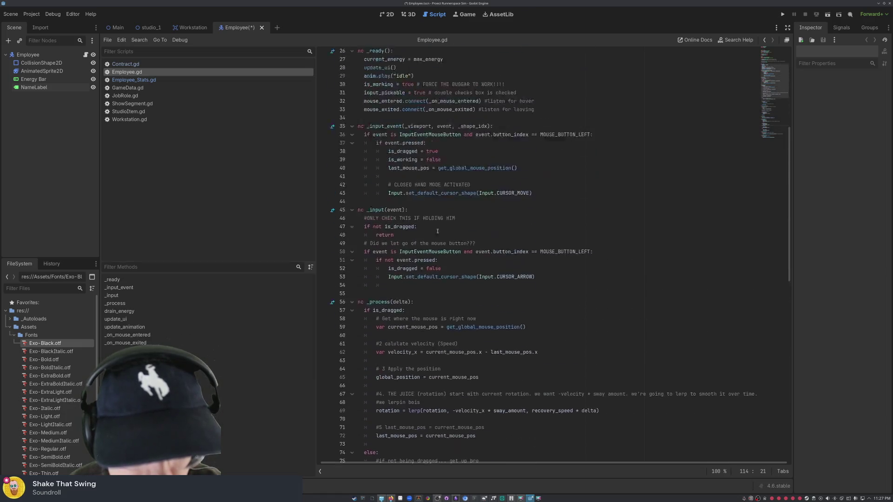
{"action": "left_click", "coordinate": [407, 263]}
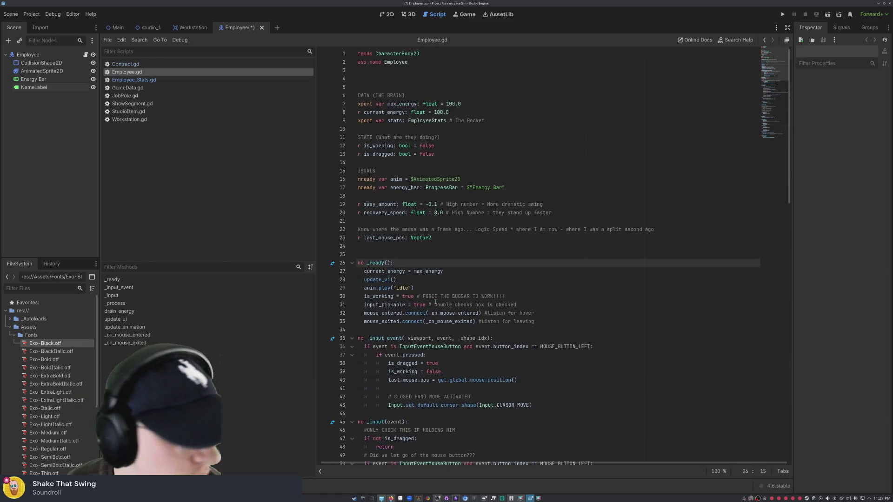